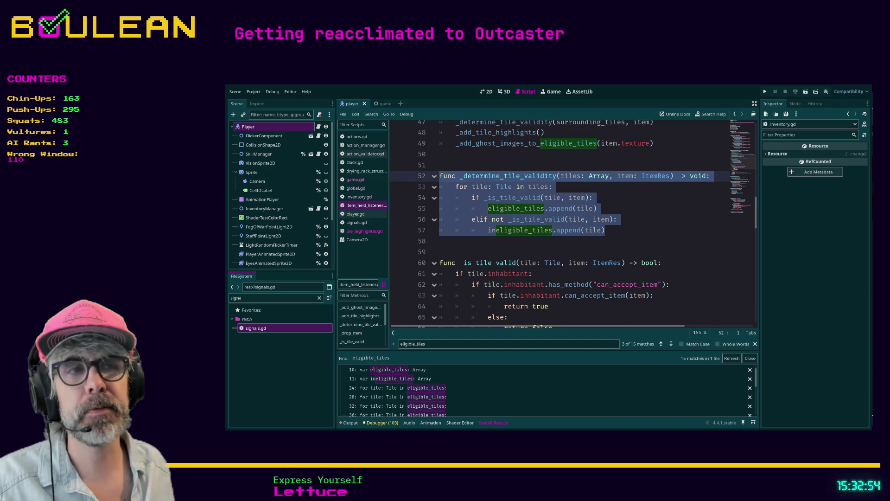
Deselect the tile-validity function and switch the script editor to game.gd.
{"action": "left_click", "coordinate": [464, 241]}
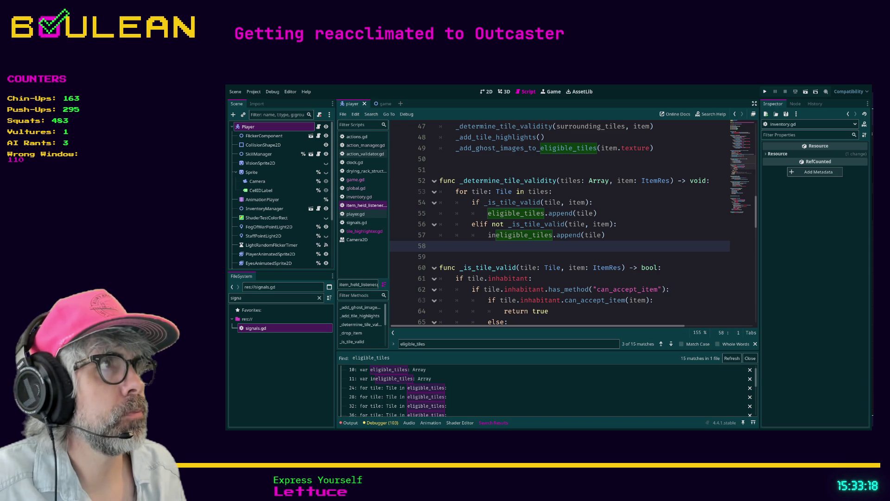
{"action": "key", "text": "Down"}
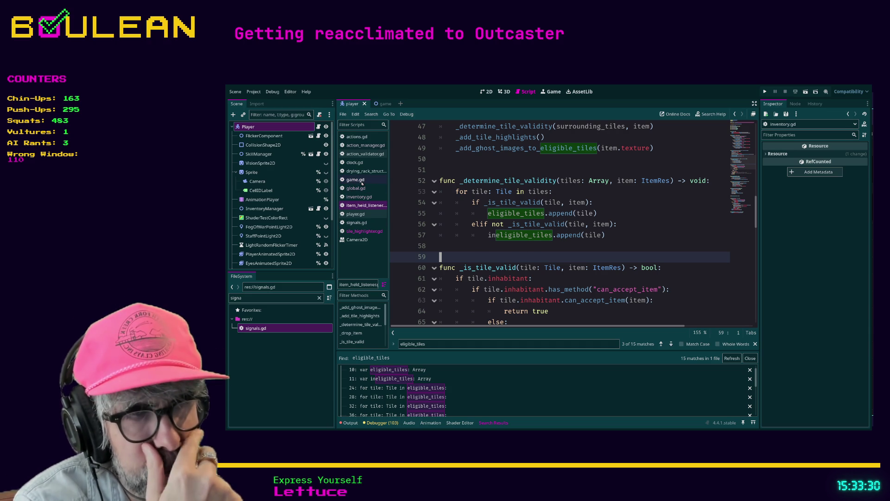
{"action": "left_click", "coordinate": [362, 183]}
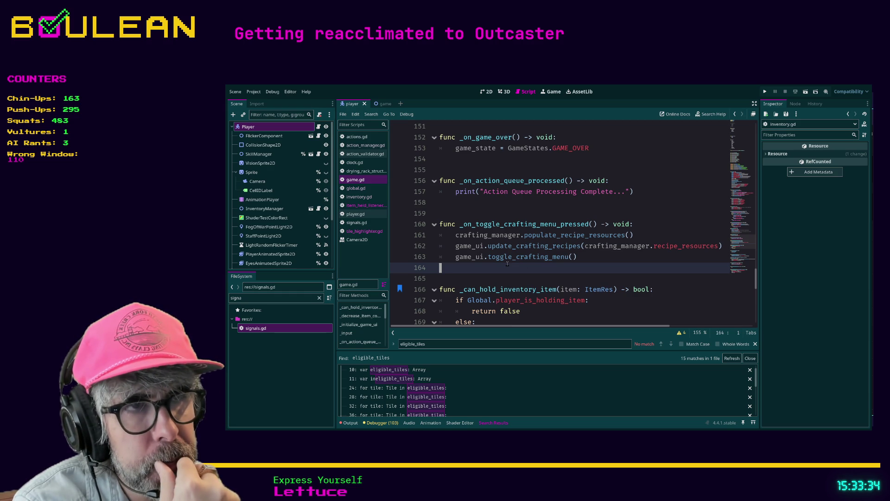
Review game.gd from blank line 165, then bring the Discord browser window forward.
{"action": "left_click", "coordinate": [482, 280]}
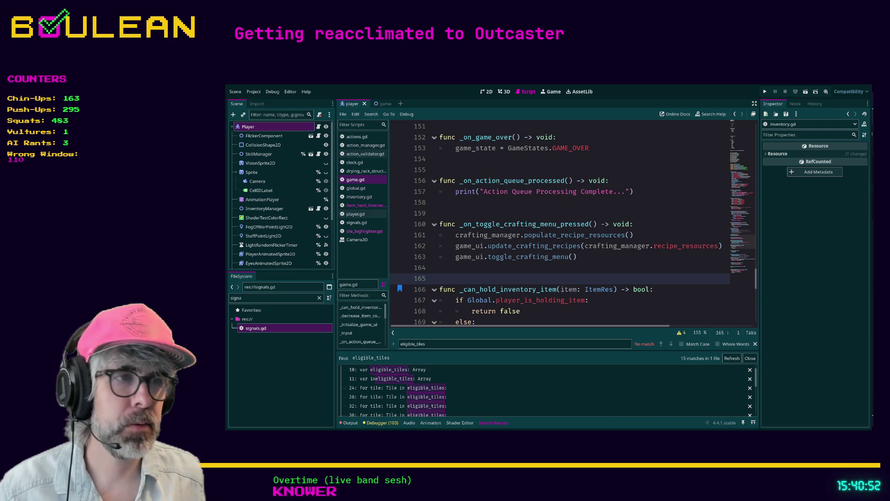
{"action": "key", "text": "alt+Tab"}
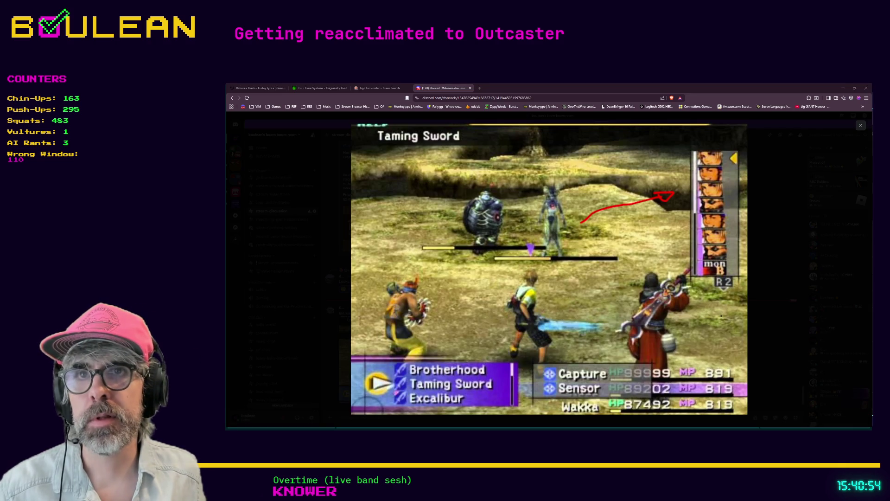
Load nujank.itch.io/jankjam2-demo-disc in a new browser tab.
{"action": "left_click", "coordinate": [480, 89]}
{"action": "type", "text": "nujank.itch.io/jankjam2-demo-disc"}
{"action": "key", "text": "Return"}
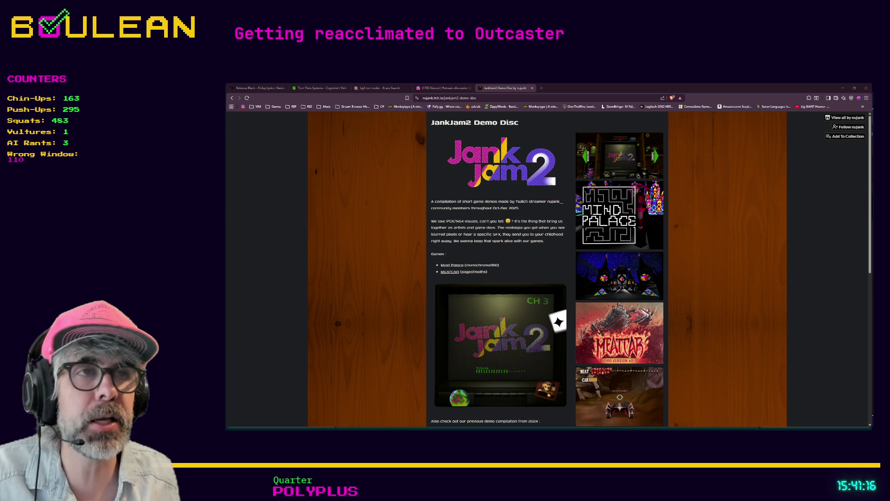
{"action": "scroll", "coordinate": [547, 269], "scroll_direction": "down", "scroll_amount": 1}
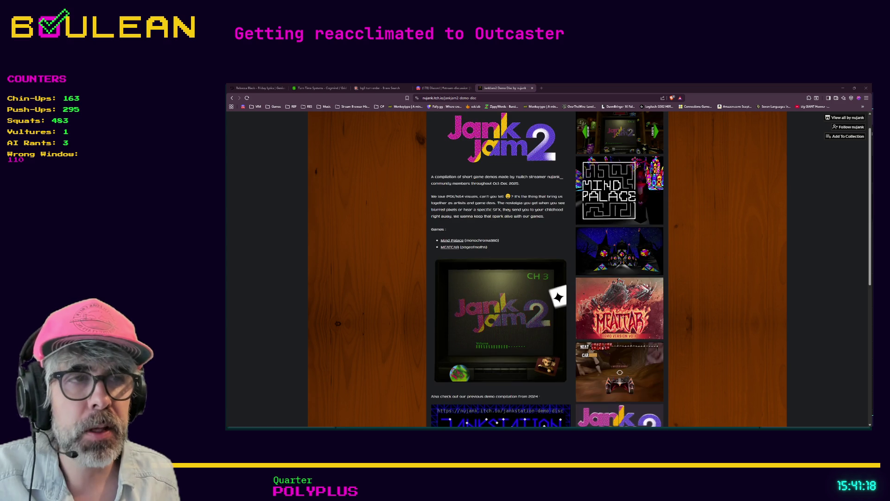
{"action": "scroll", "coordinate": [547, 269], "scroll_direction": "down", "scroll_amount": 4}
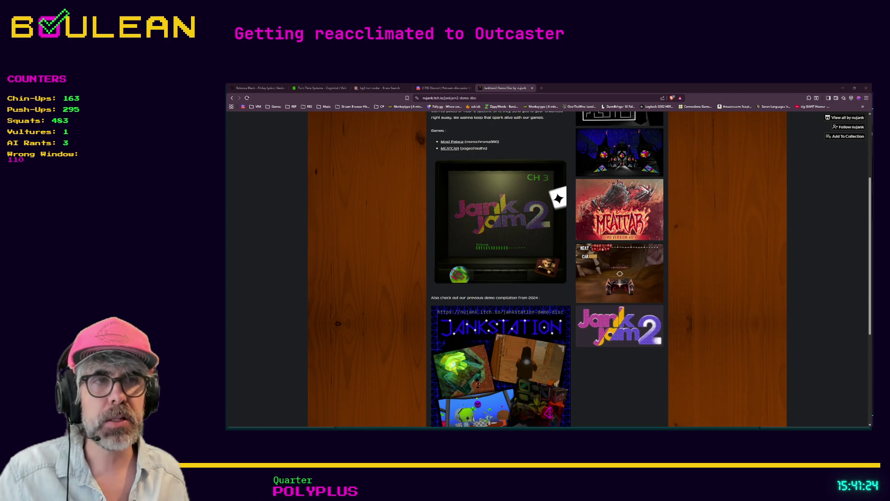
{"action": "scroll", "coordinate": [547, 269], "scroll_direction": "down", "scroll_amount": 4}
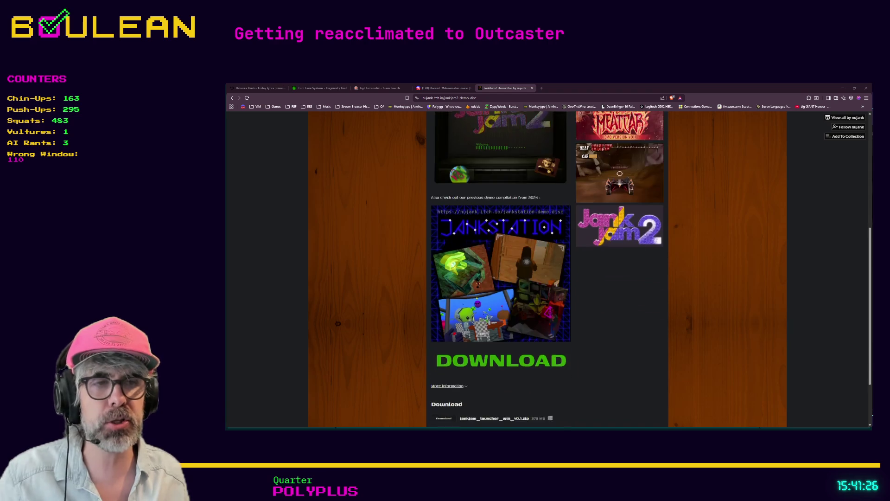
{"action": "scroll", "coordinate": [547, 269], "scroll_direction": "up", "scroll_amount": 8}
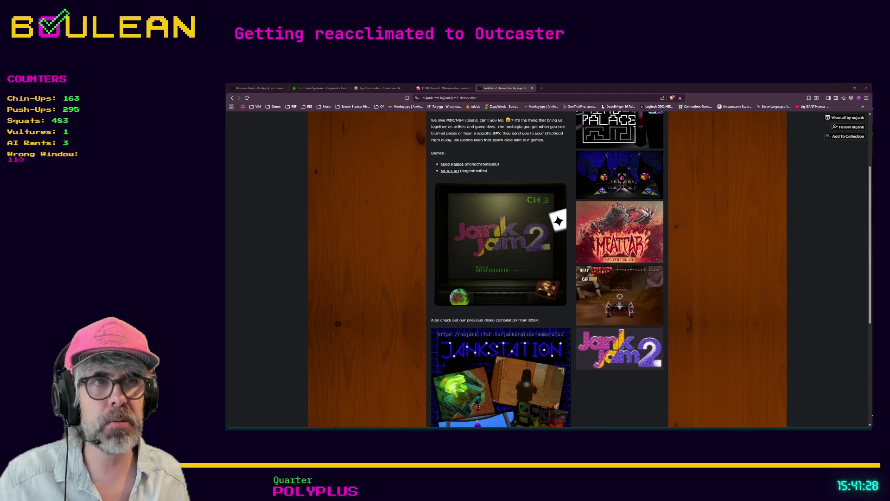
{"action": "scroll", "coordinate": [547, 269], "scroll_direction": "down", "scroll_amount": 3}
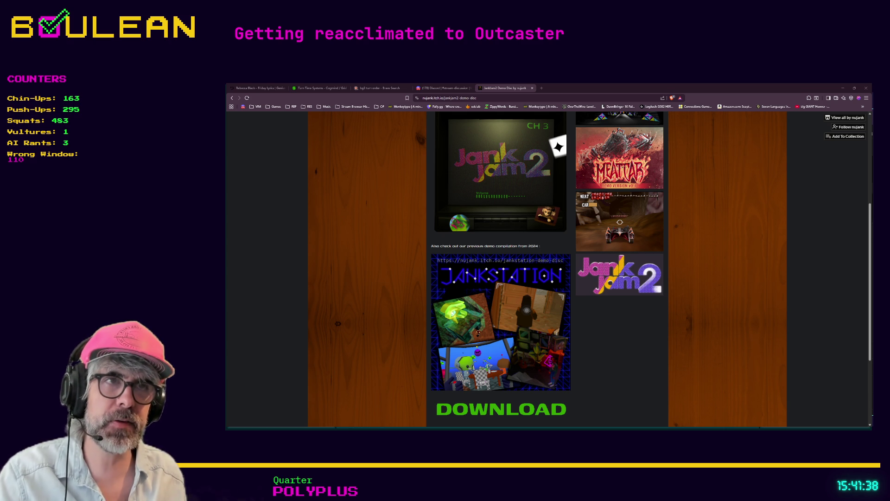
{"action": "scroll", "coordinate": [501, 269], "scroll_direction": "up", "scroll_amount": 1}
{"action": "scroll", "coordinate": [501, 269], "scroll_direction": "up", "scroll_amount": 3}
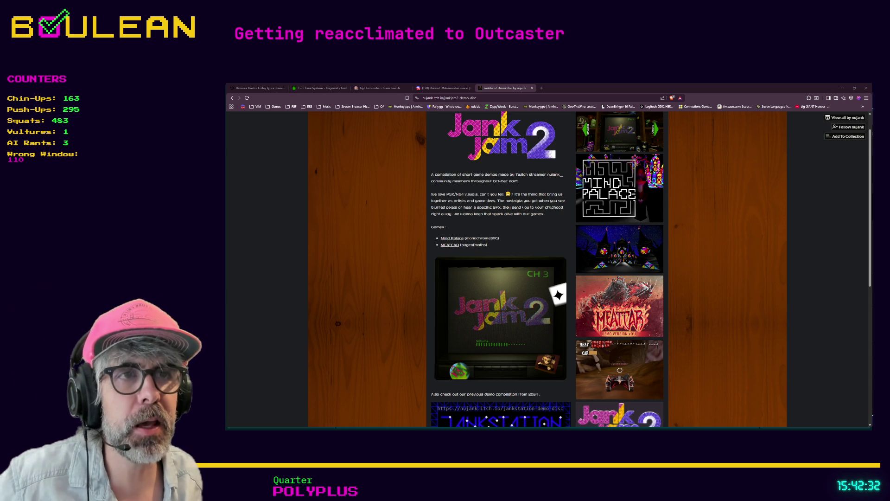
Select the MEATCAR creator credit, then scroll up and enlarge the disc's first screenshot.
{"action": "mouse_move", "coordinate": [484, 245]}
{"action": "left_mouse_down"}
{"action": "mouse_move", "coordinate": [455, 239]}
{"action": "mouse_move", "coordinate": [484, 245]}
{"action": "mouse_move", "coordinate": [461, 251]}
{"action": "left_mouse_up"}
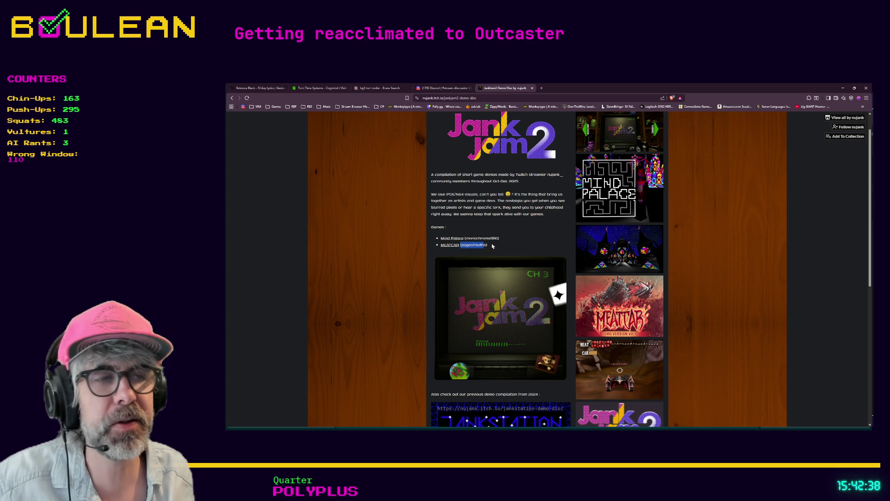
{"action": "scroll", "coordinate": [619, 324], "scroll_direction": "down", "scroll_amount": 2}
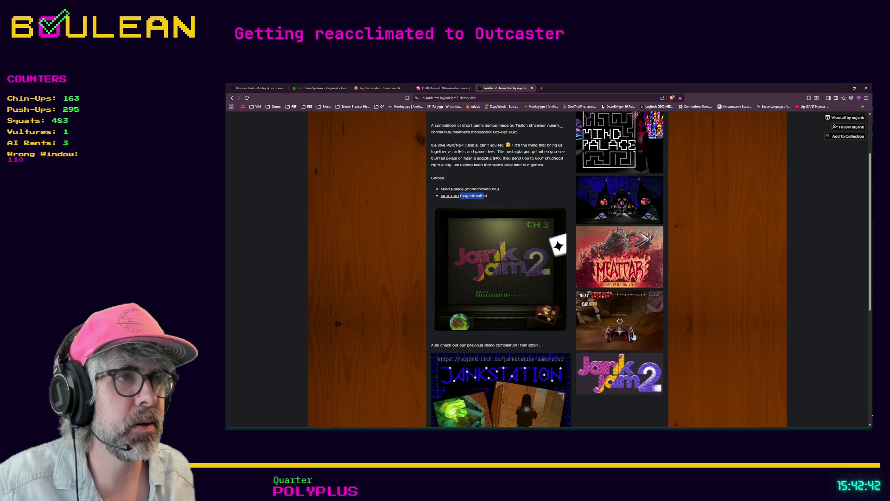
{"action": "scroll", "coordinate": [636, 340], "scroll_direction": "up", "scroll_amount": 1}
{"action": "scroll", "coordinate": [636, 339], "scroll_direction": "up", "scroll_amount": 2}
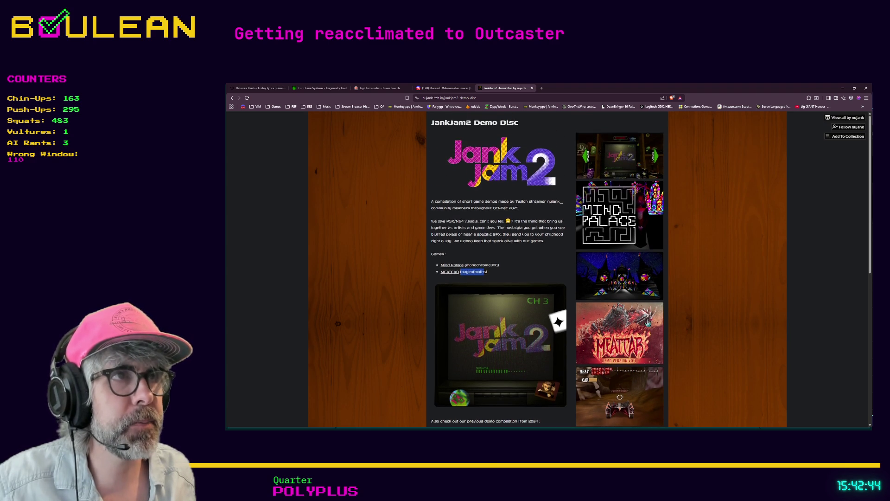
{"action": "left_click", "coordinate": [620, 155]}
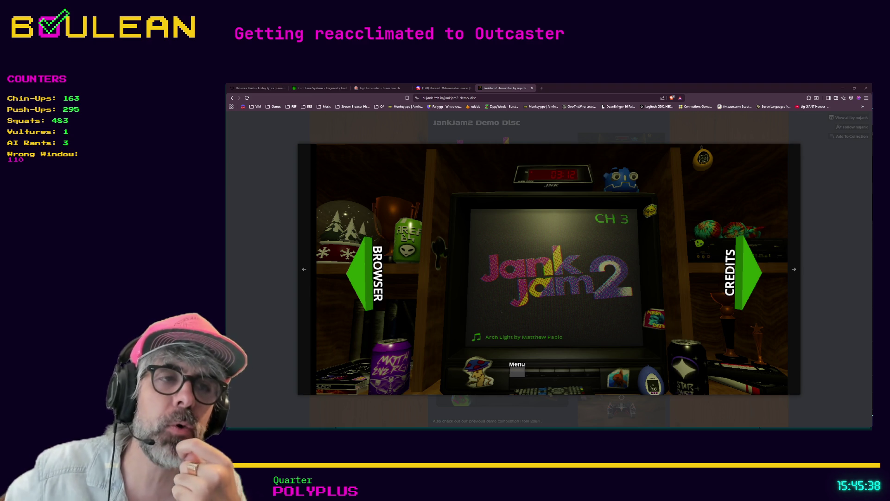
{"action": "left_click", "coordinate": [541, 88]}
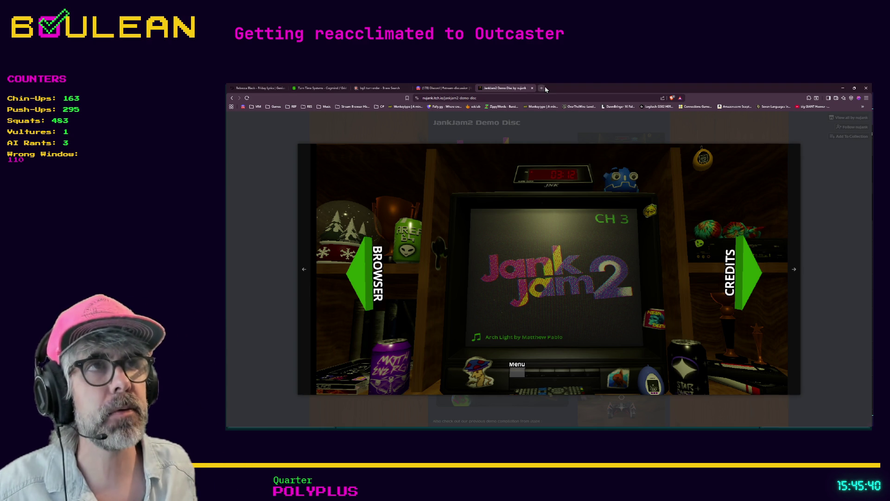
Load pally.gg from the address bar and open another blank tab beside it.
{"action": "type", "text": "pally"}
{"action": "key", "text": "Return"}
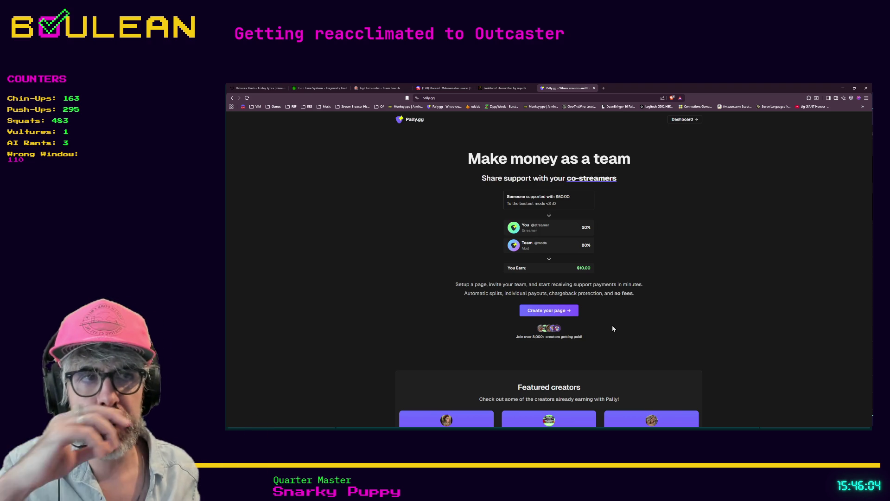
{"action": "left_click", "coordinate": [604, 88]}
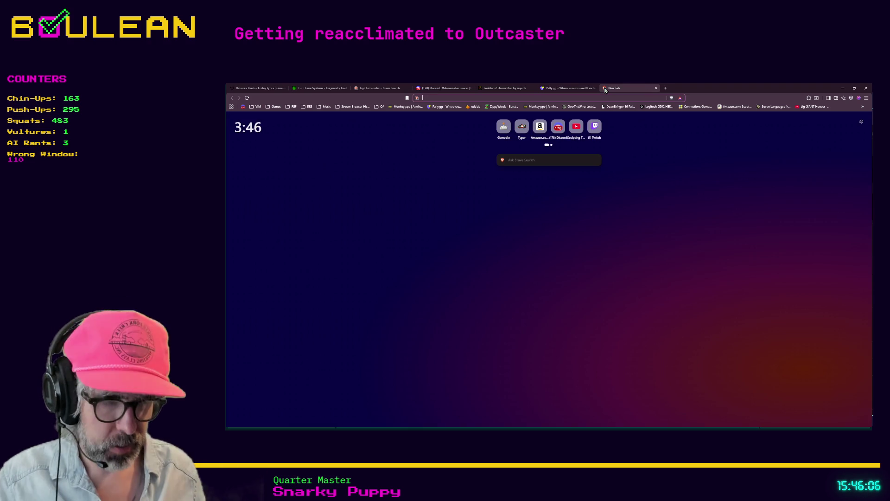
Load the autocompleted Ko-fi support page, then return to the Pally.gg tab.
{"action": "type", "text": "ko"}
{"action": "key", "text": "Return"}
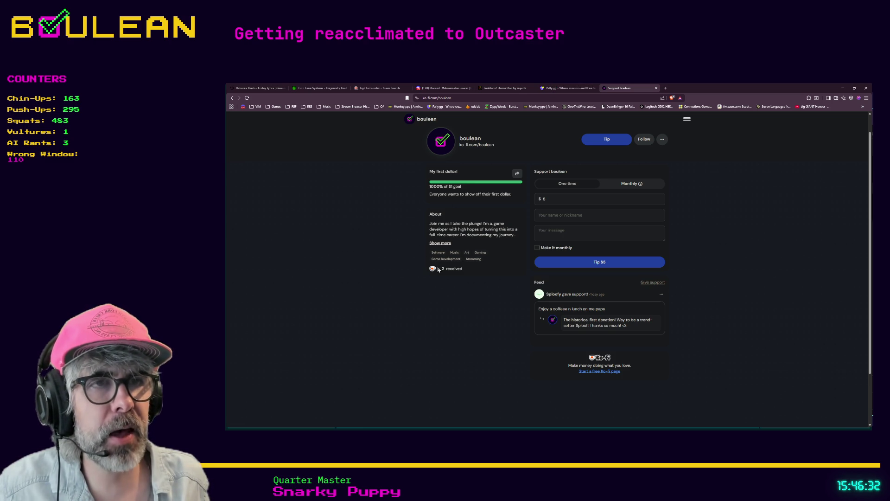
{"action": "left_click", "coordinate": [565, 88]}
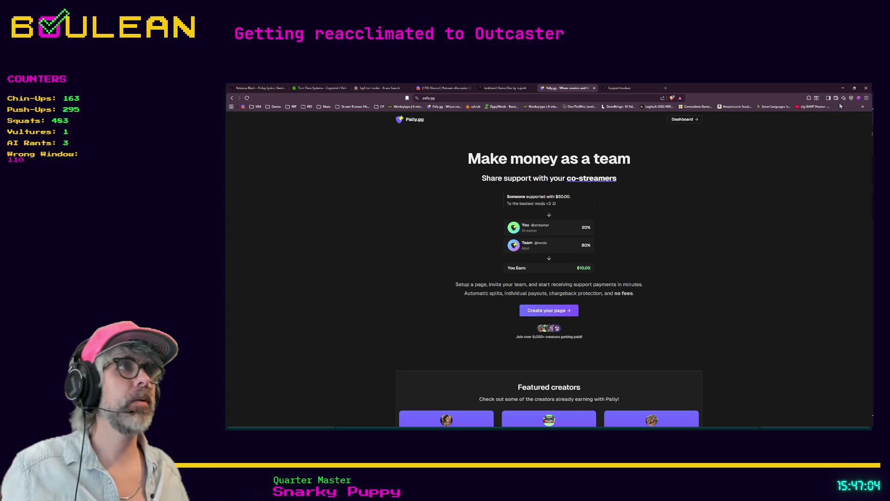
Minimize the browser to bring the Godot script editor back.
{"action": "left_click", "coordinate": [843, 87]}
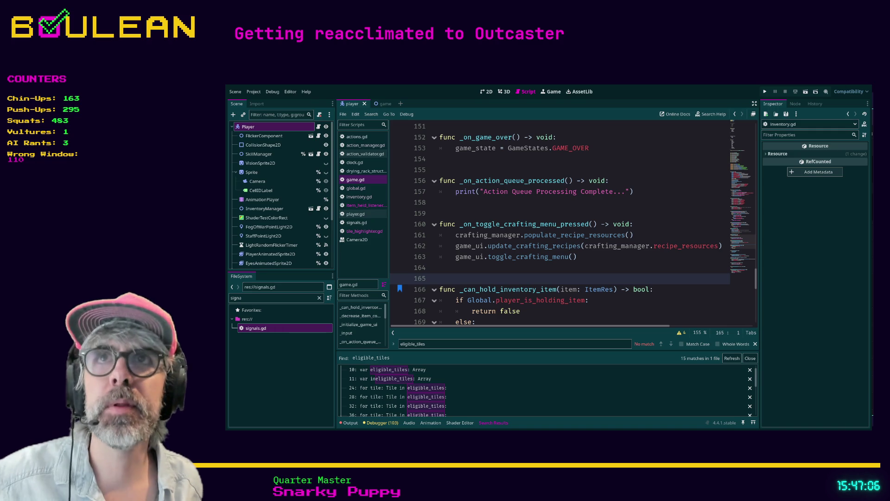
Review game.gd around blank lines 159 and 165, then switch back to the Pally.gg browser.
{"action": "left_click", "coordinate": [545, 217]}
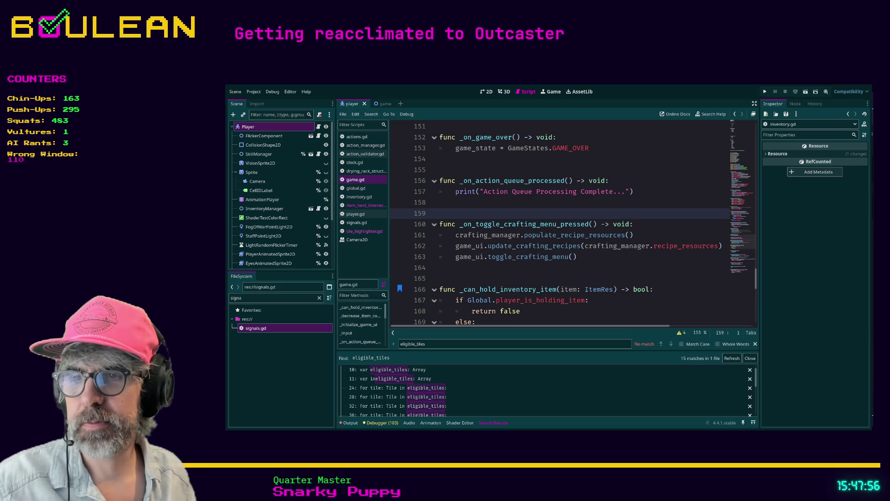
{"action": "left_click", "coordinate": [486, 279]}
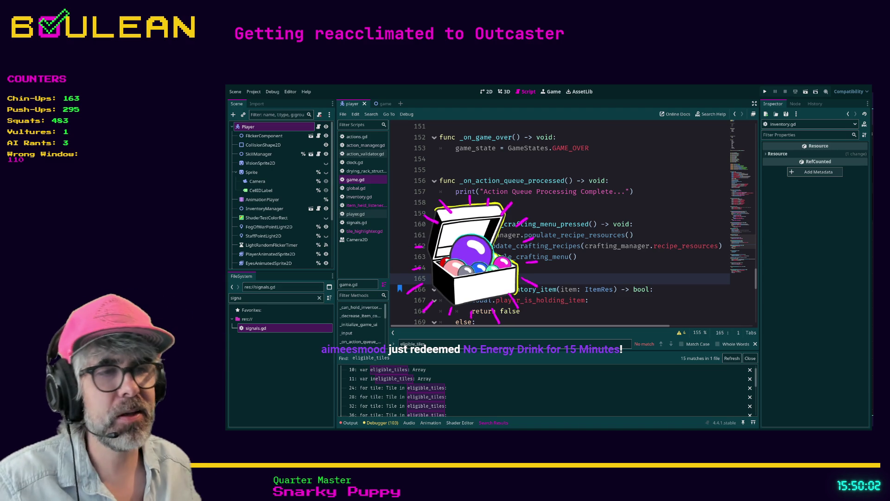
{"action": "key", "text": "alt+Tab"}
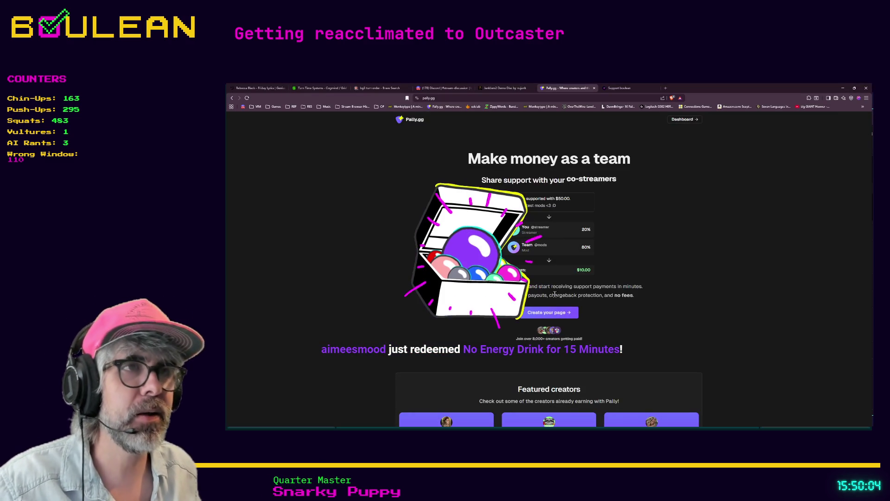
Search Brave for 'purple burglar alarm' in a fresh tab.
{"action": "key", "text": "ctrl+t"}
{"action": "type", "text": "furple"}
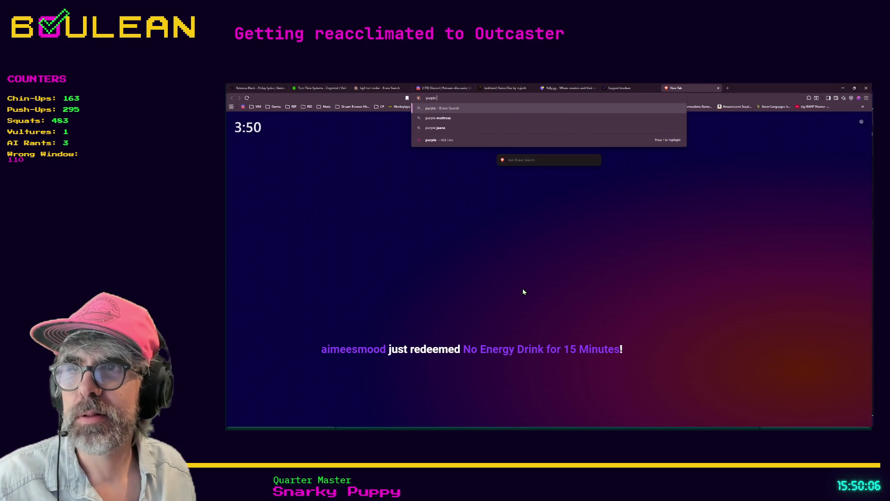
{"action": "type", "text": " burglar"}
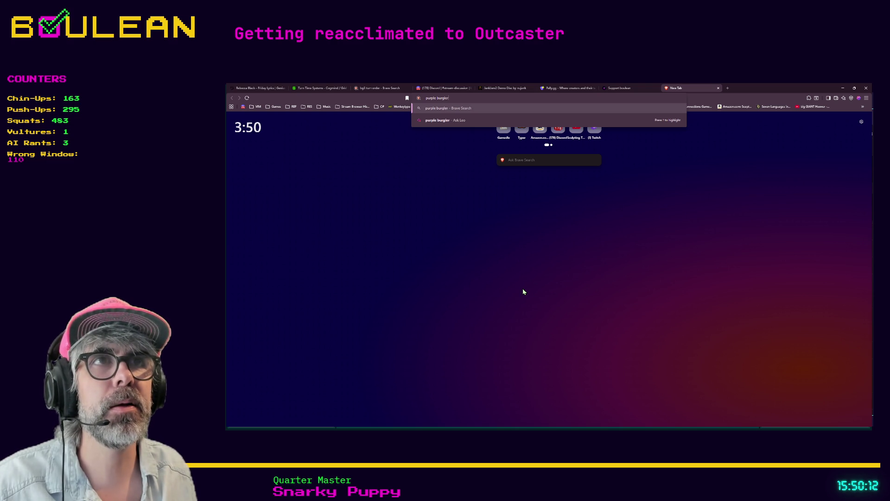
{"action": "type", "text": "arm"}
{"action": "key", "text": "Return"}
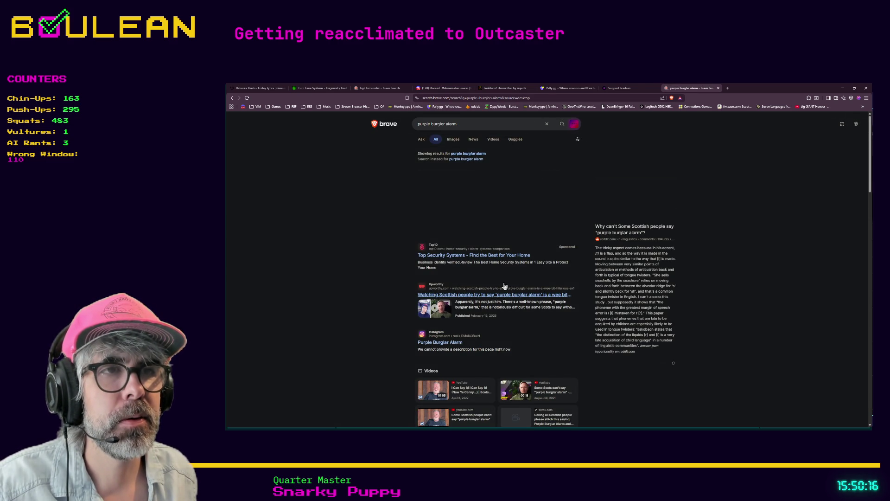
Open the Upworthy 'purple burglar alarm' article and scroll down to its clip and back up.
{"action": "left_click", "coordinate": [472, 298]}
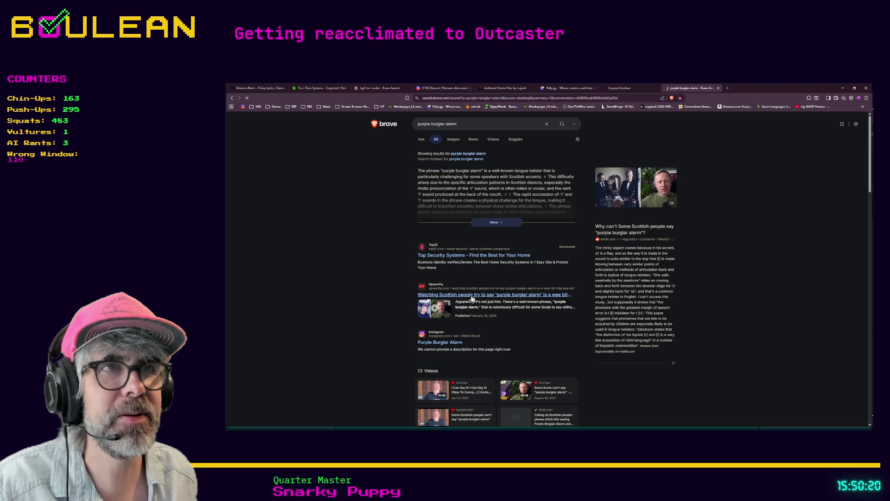
{"action": "scroll", "coordinate": [469, 282], "scroll_direction": "down", "scroll_amount": 2}
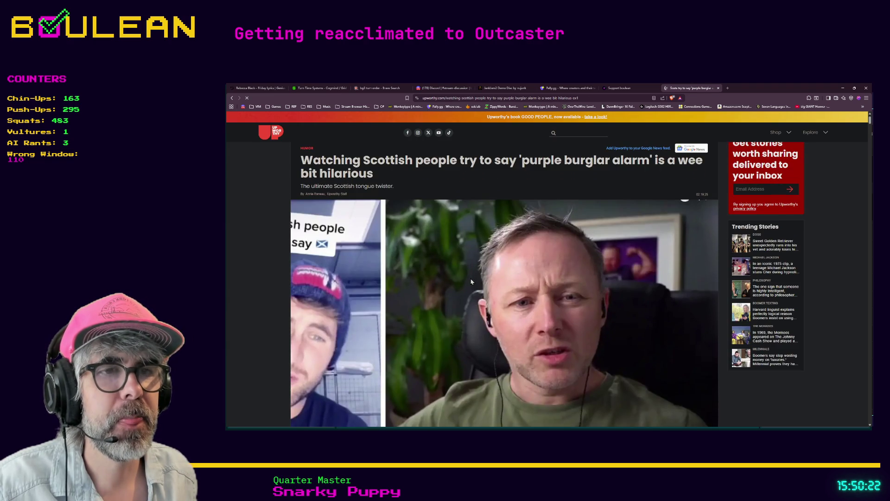
{"action": "scroll", "coordinate": [468, 275], "scroll_direction": "down", "scroll_amount": 6}
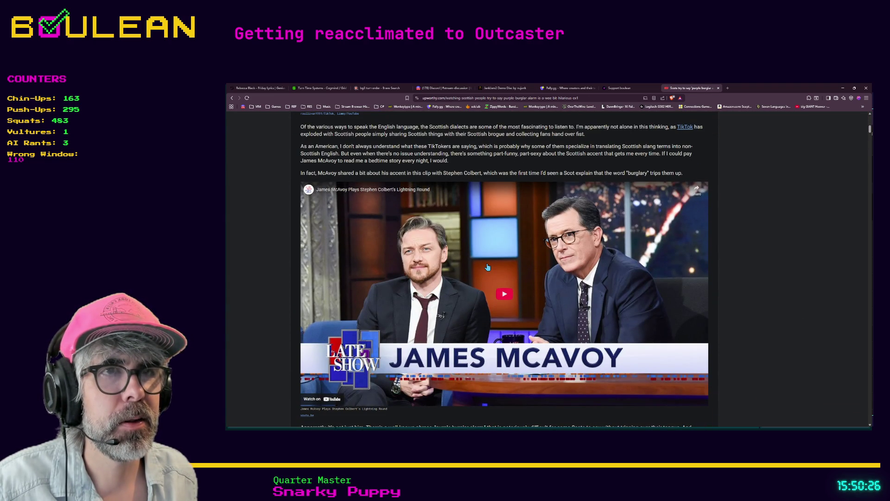
{"action": "scroll", "coordinate": [487, 267], "scroll_direction": "up", "scroll_amount": 8}
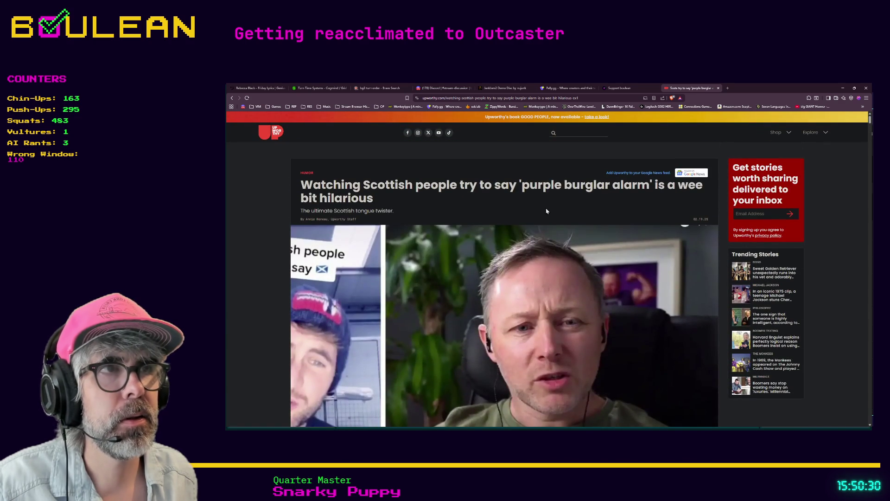
Search Brave for 'youtube purple burglar alarm' and open the 'Funny Scottish man' video.
{"action": "left_click", "coordinate": [477, 98]}
{"action": "type", "text": "youtube "}
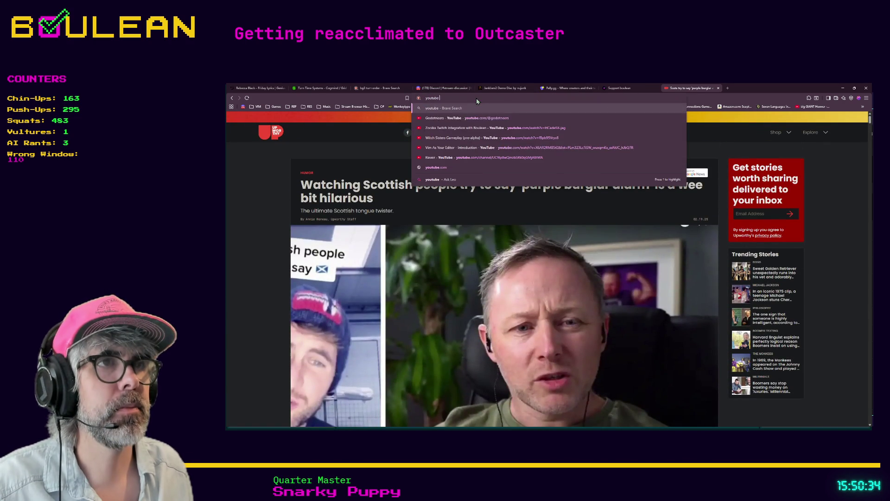
{"action": "type", "text": "purple burglar alarm"}
{"action": "key", "text": "Return"}
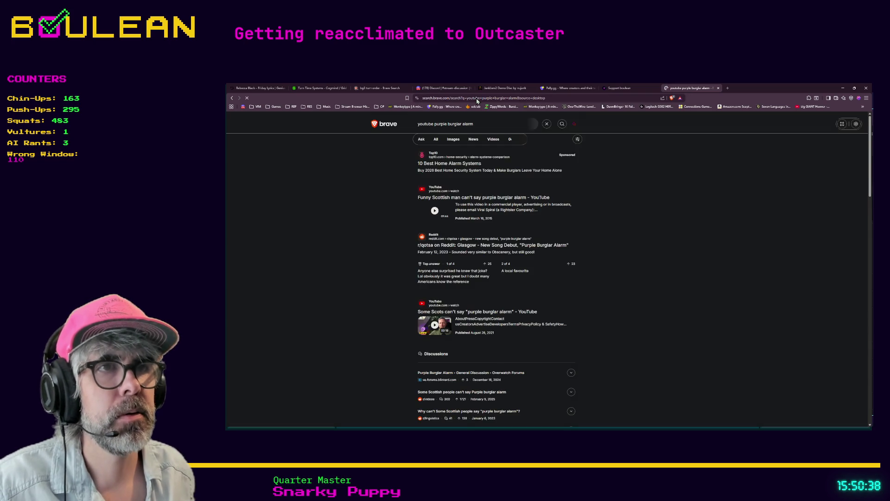
{"action": "left_click", "coordinate": [499, 198]}
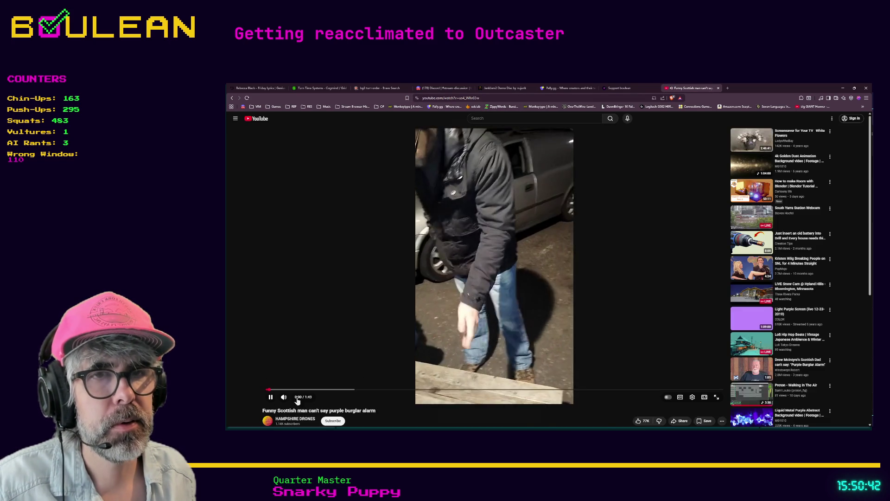
Pause the 'Funny Scottish man can't say purple burglar alarm' video near its start.
{"action": "key", "text": "space"}
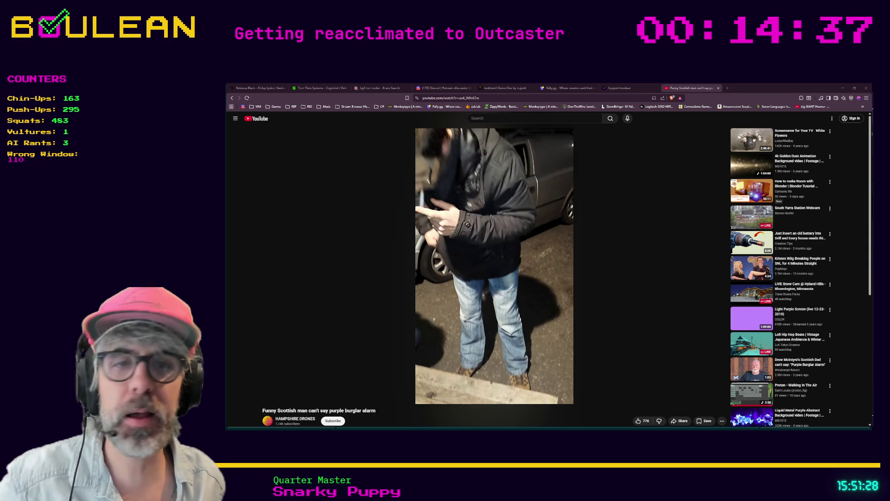
{"action": "mouse_move", "coordinate": [494, 264]}
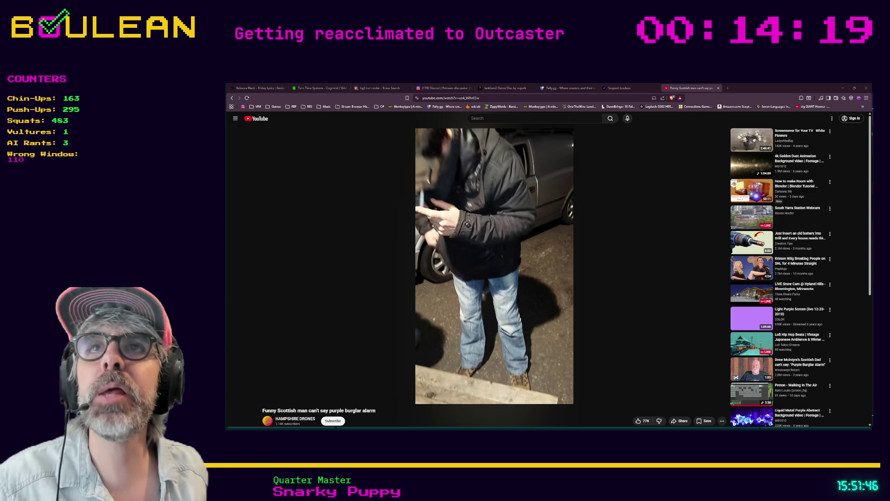
Search YouTube for 'limmy purple burglar alarm' using the autocomplete suggestion.
{"action": "left_click", "coordinate": [558, 116]}
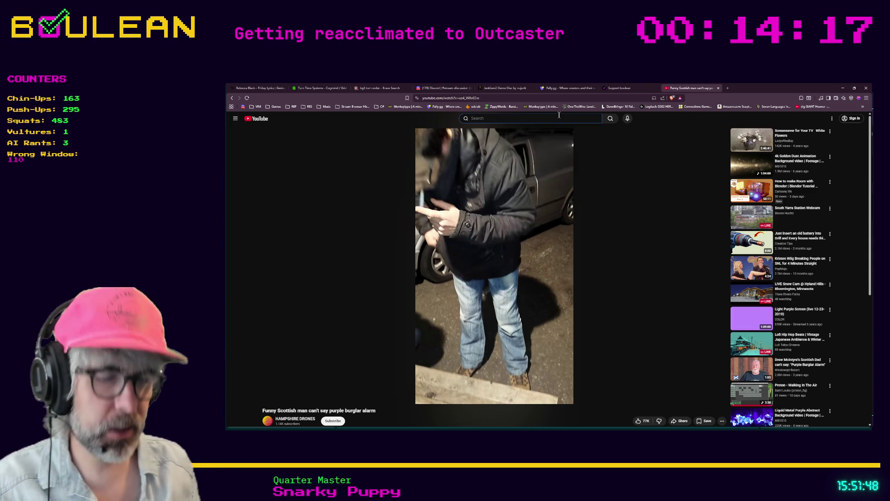
{"action": "type", "text": "limmy pu"}
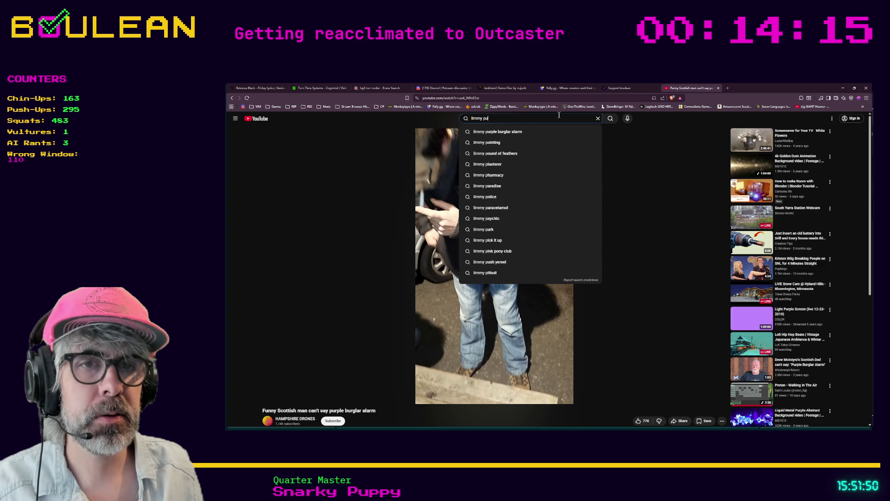
{"action": "type", "text": "rple burgler"}
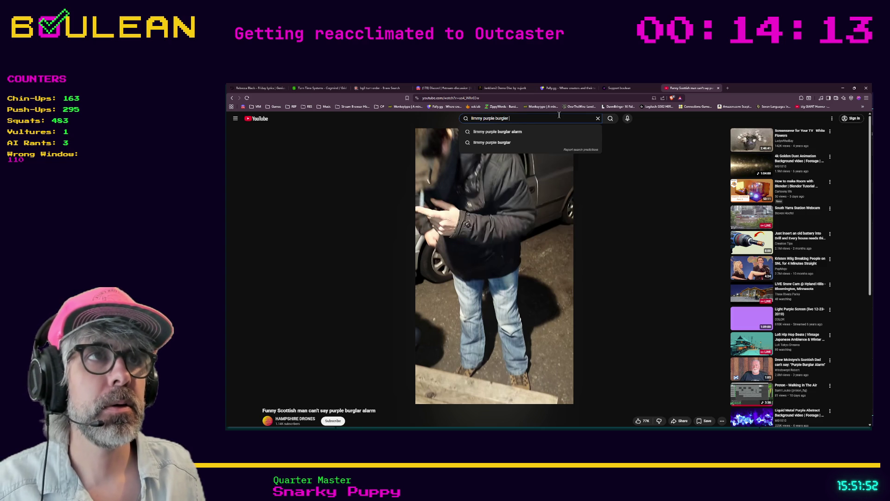
{"action": "key", "text": "Down"}
{"action": "key", "text": "Return"}
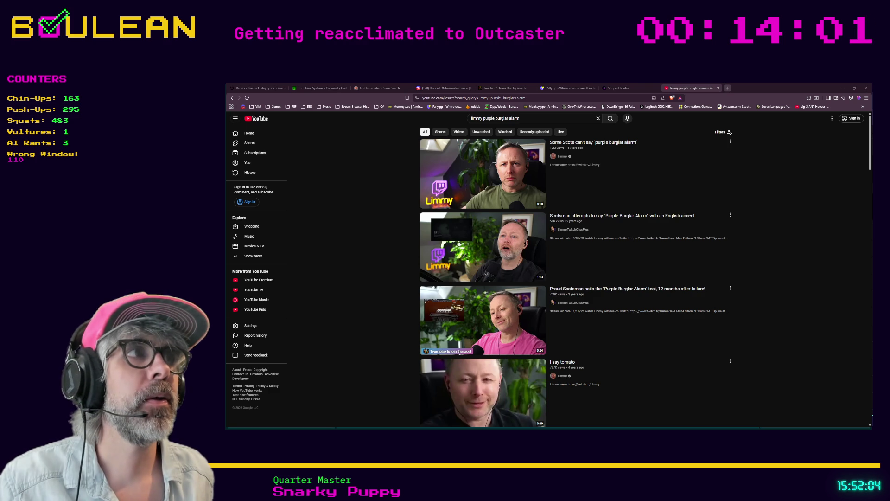
Open the 17-second 'Some Scots can't say purple burglar alarm' video in a new tab.
{"action": "left_click", "coordinate": [728, 88]}
{"action": "key", "text": "ctrl+v"}
{"action": "key", "text": "Return"}
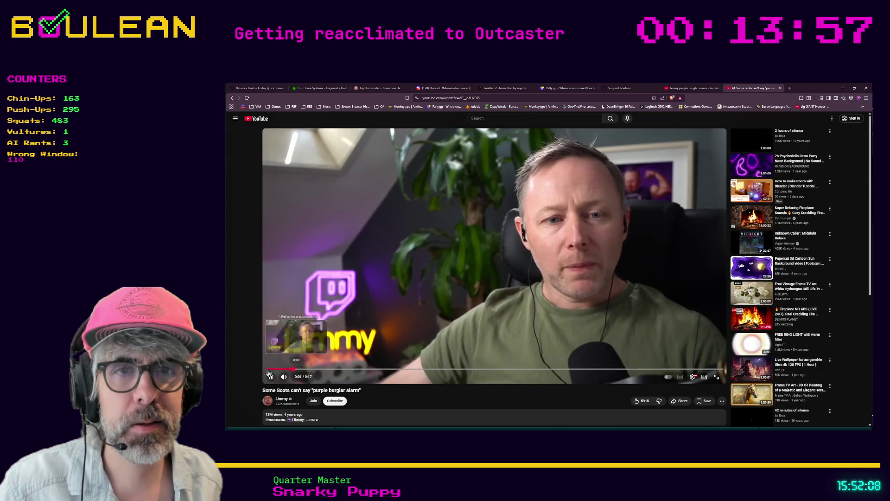
Pause the Limmy video at 0:01, then after it ends rewind it to the beginning.
{"action": "left_click", "coordinate": [269, 375]}
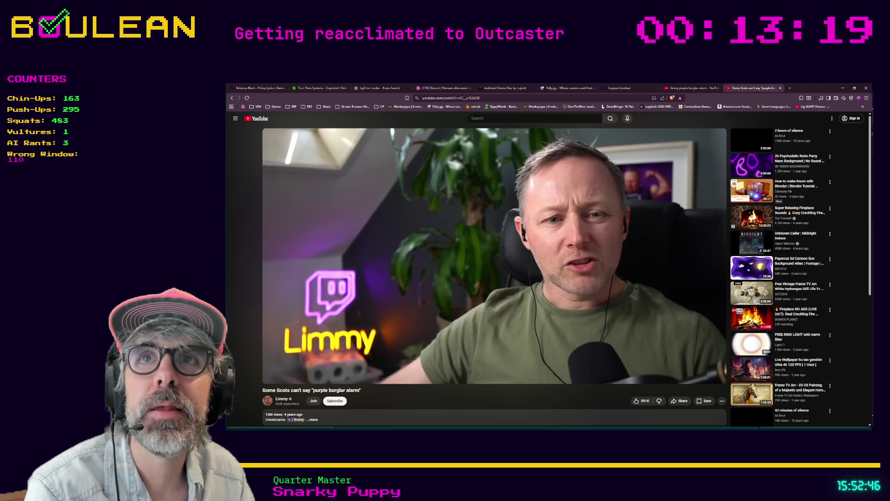
{"action": "mouse_move", "coordinate": [274, 335]}
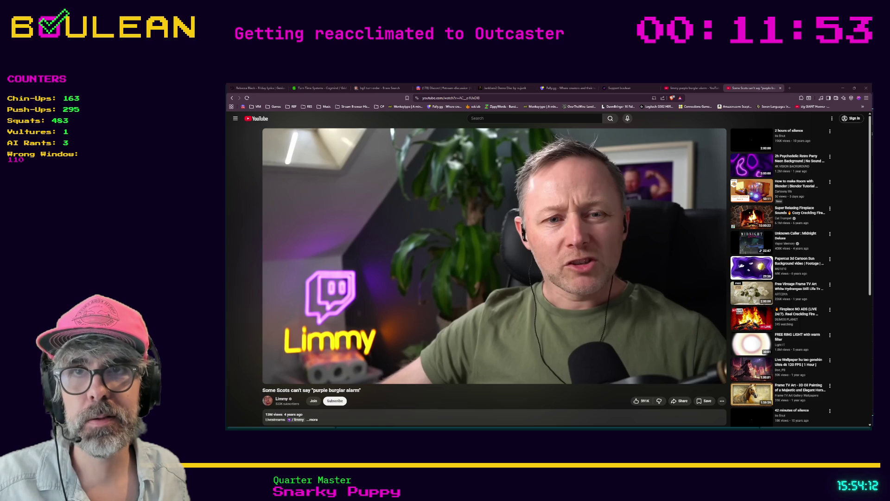
{"action": "mouse_move", "coordinate": [346, 349]}
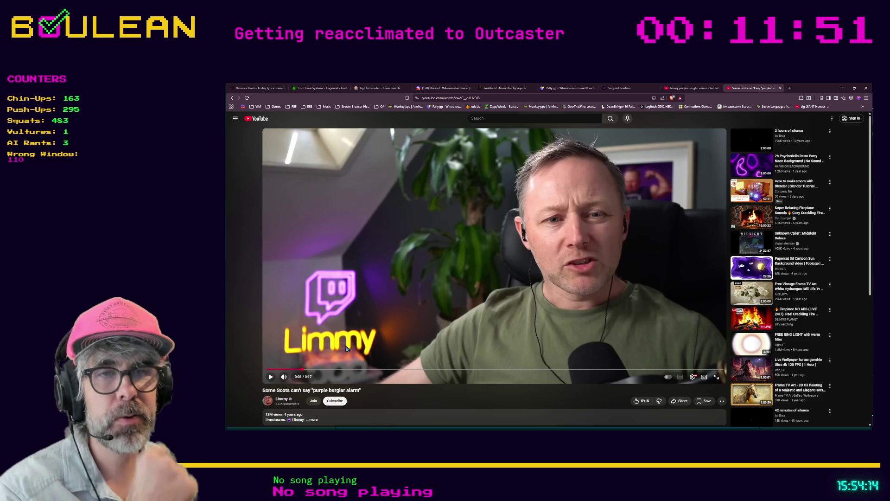
{"action": "left_click_drag", "start_coordinate": [304, 371], "coordinate": [266, 370]}
Play the Limmy video from the start and replay it again from the end screen.
{"action": "left_click", "coordinate": [270, 376]}
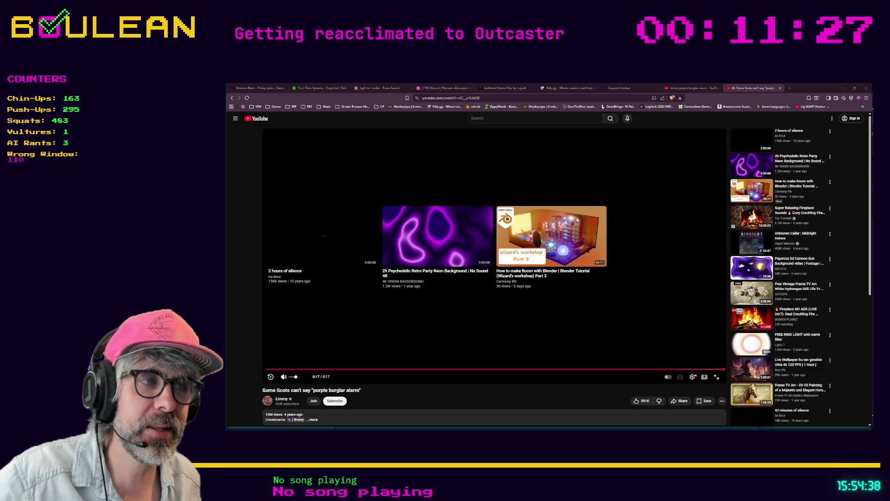
{"action": "left_click", "coordinate": [273, 369]}
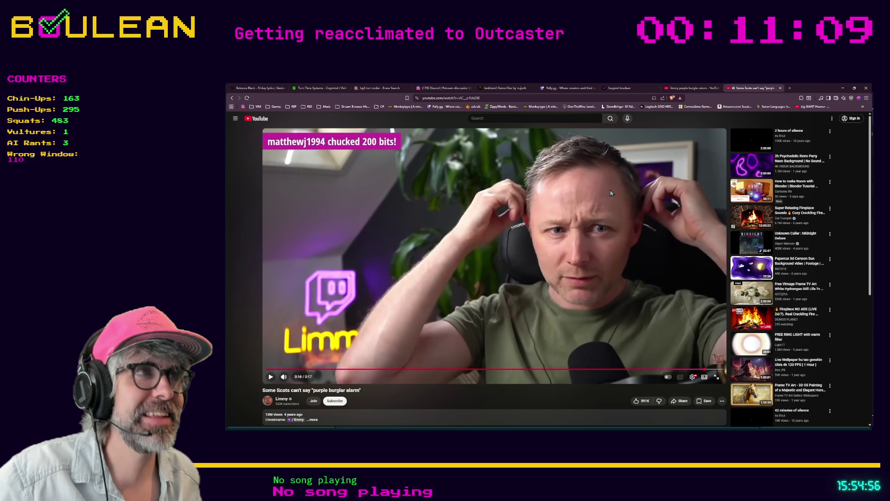
Minimize the browser to return to Godot's game.gd script.
{"action": "left_click", "coordinate": [843, 88]}
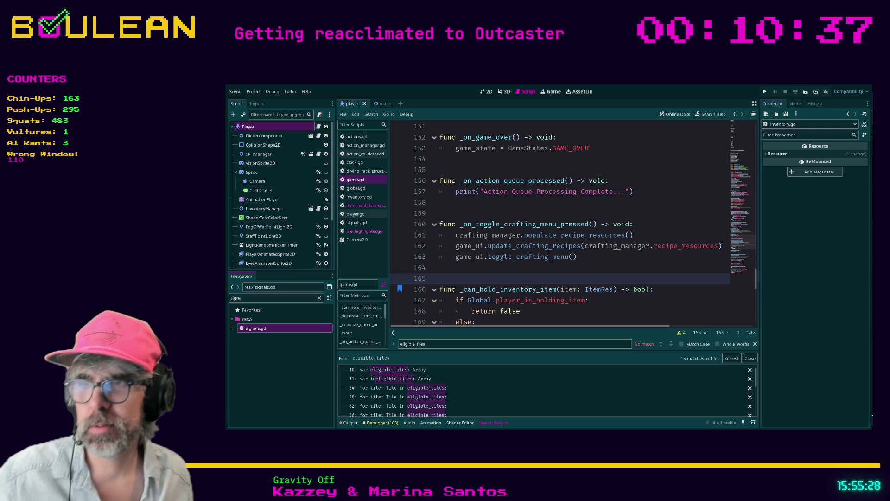
Run the Outcaster project with F5 and show its Crafting recipe list.
{"action": "left_click", "coordinate": [519, 311]}
{"action": "key", "text": "F5"}
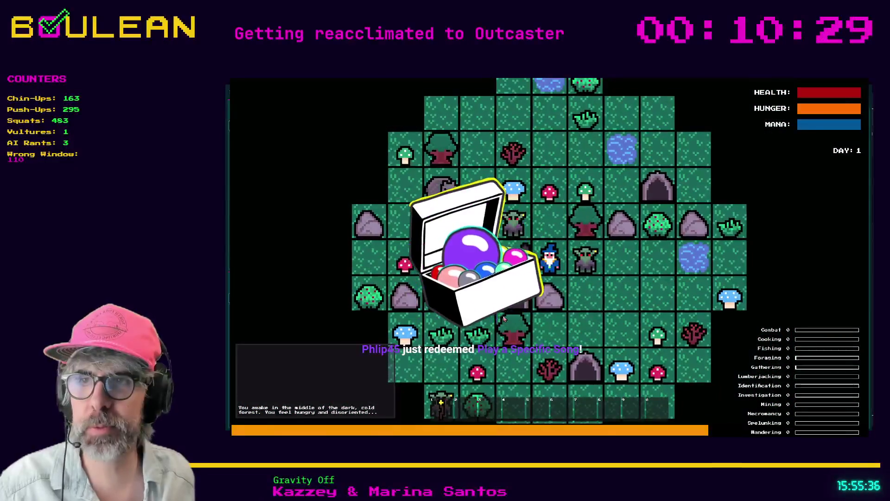
{"action": "key", "text": "c"}
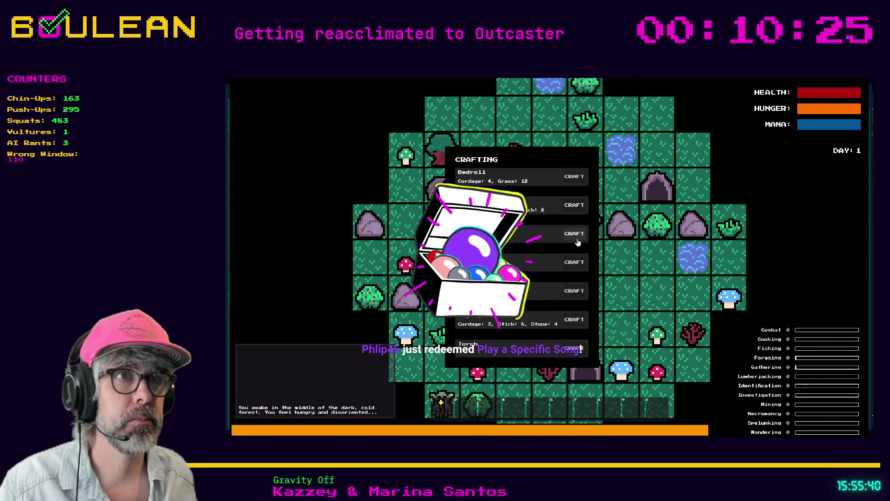
Craft a campfire beside the wizard, attack the nearby Beaver, and zoom in.
{"action": "left_click", "coordinate": [573, 206]}
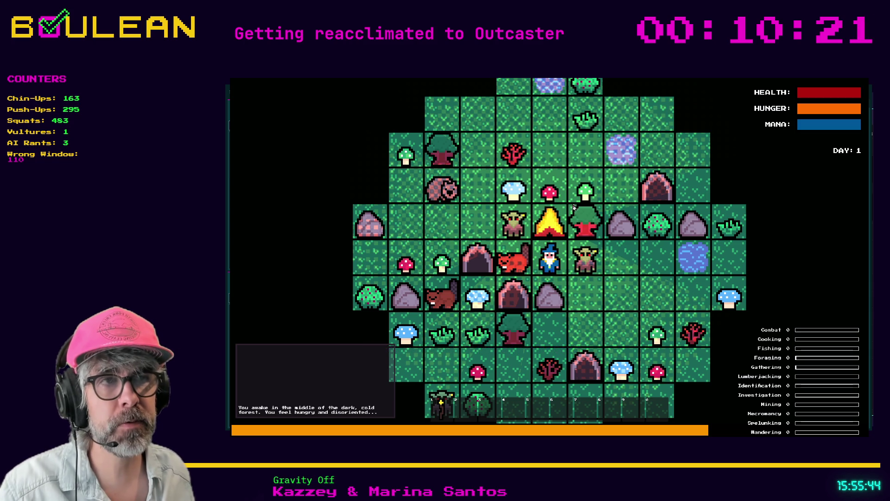
{"action": "left_click", "coordinate": [582, 268]}
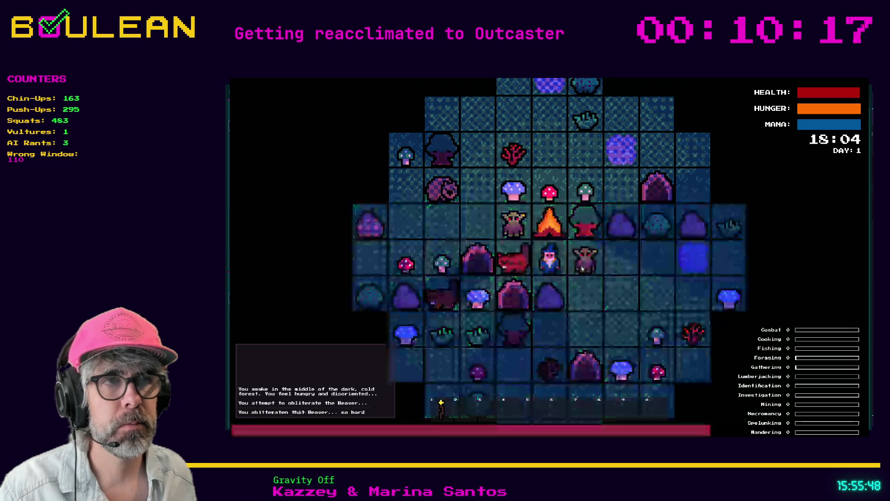
{"action": "scroll", "coordinate": [581, 268], "scroll_direction": "up", "scroll_amount": 5}
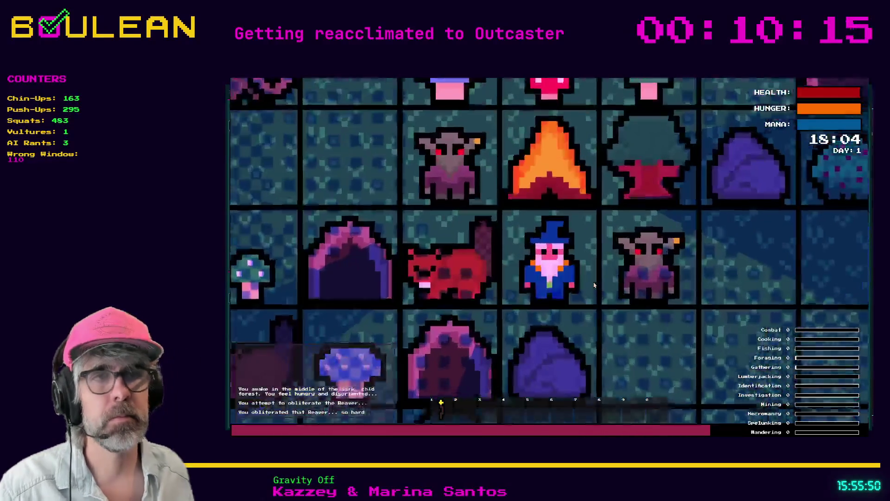
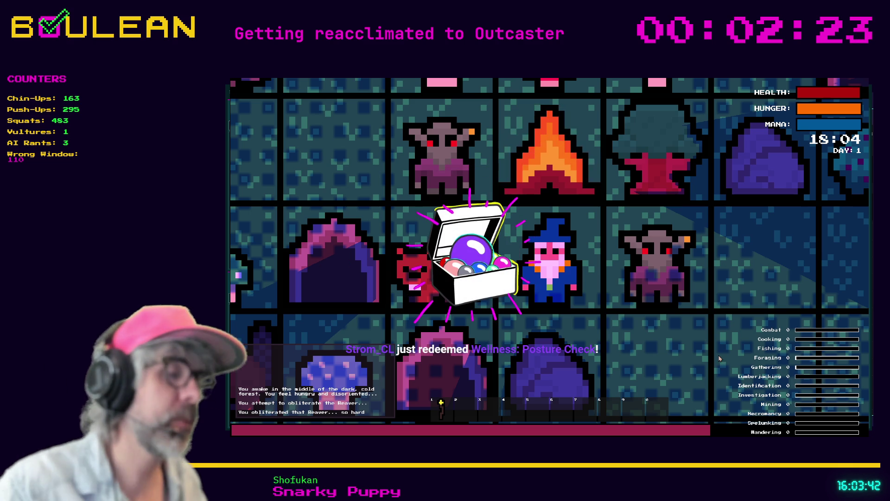
Stop the running Outcaster game and scroll player.gd down to _on_toggle_crafting_menu_pressed.
{"action": "key", "text": "alt+F4"}
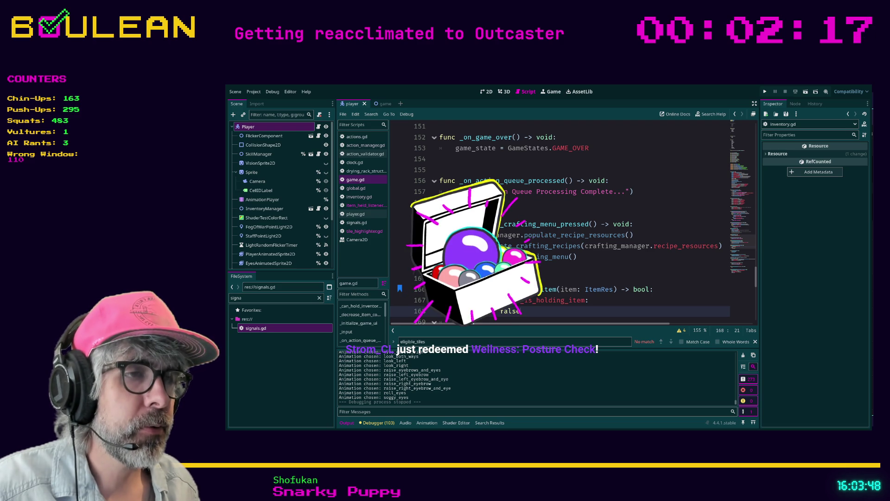
{"action": "scroll", "coordinate": [564, 294], "scroll_direction": "down", "scroll_amount": 3}
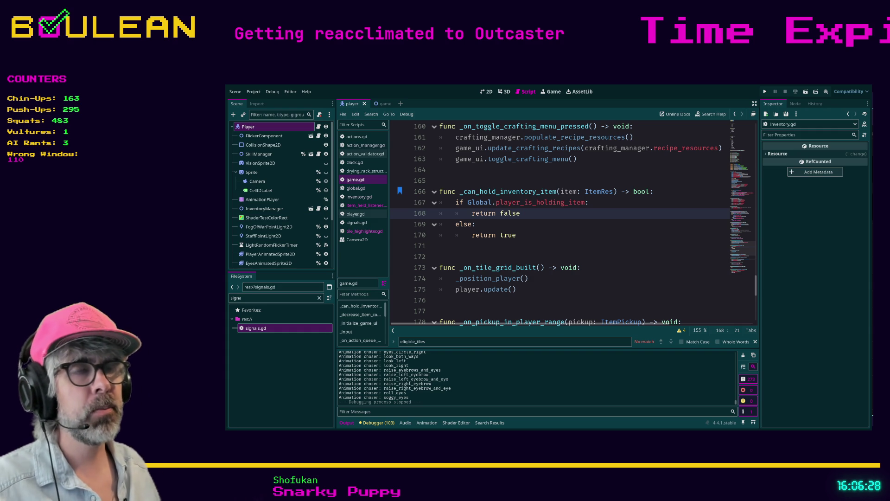
Put the caret on lines 170, 171 and 176 of player.gd, then switch to the browser.
{"action": "left_click", "coordinate": [457, 237]}
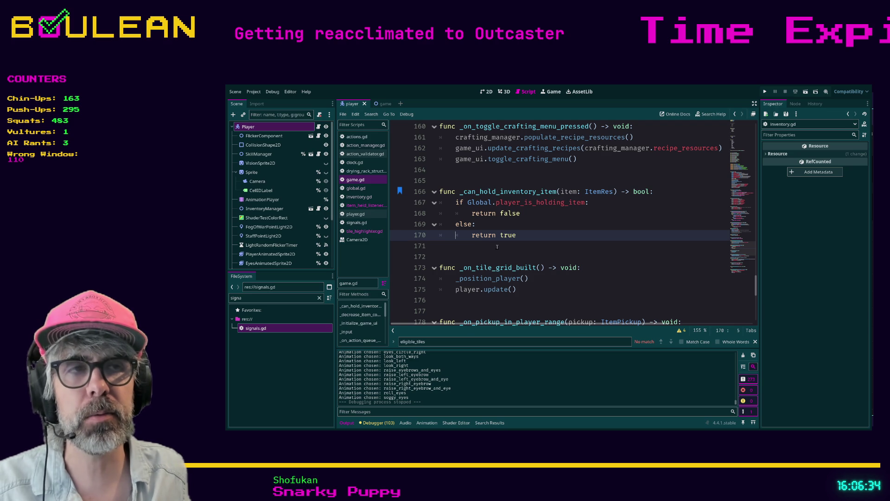
{"action": "left_click", "coordinate": [498, 248]}
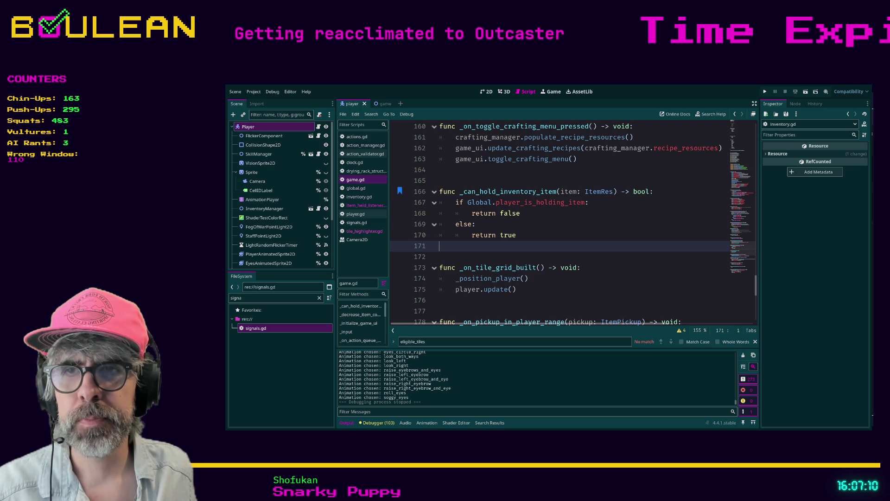
{"action": "left_click", "coordinate": [532, 300]}
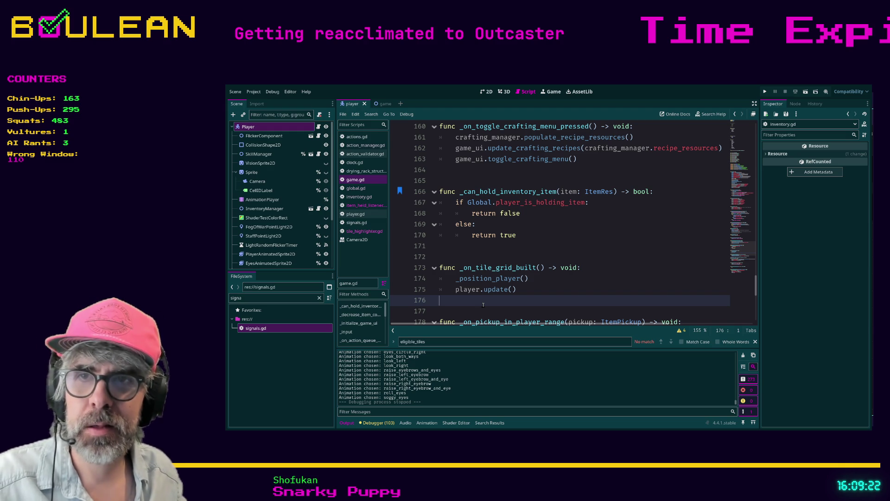
{"action": "key", "text": "alt+Tab"}
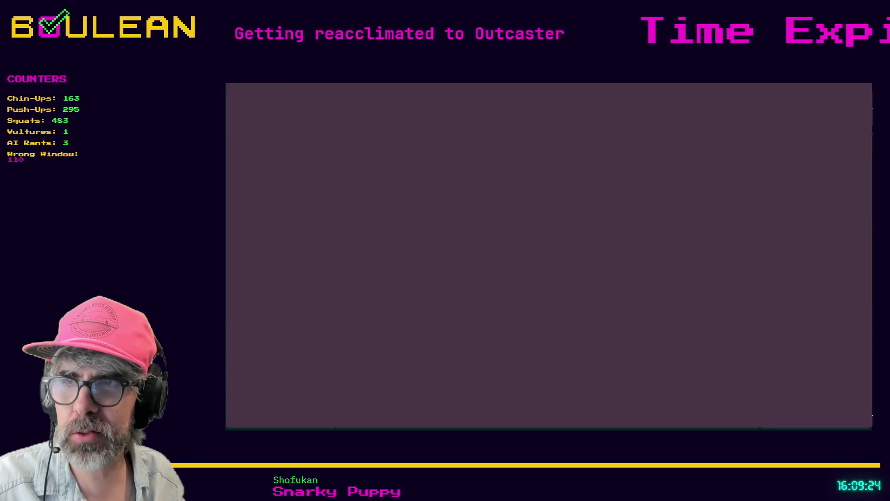
Search for 'little misfortune' in a new Brave tab.
{"action": "key", "text": "ctrl+t"}
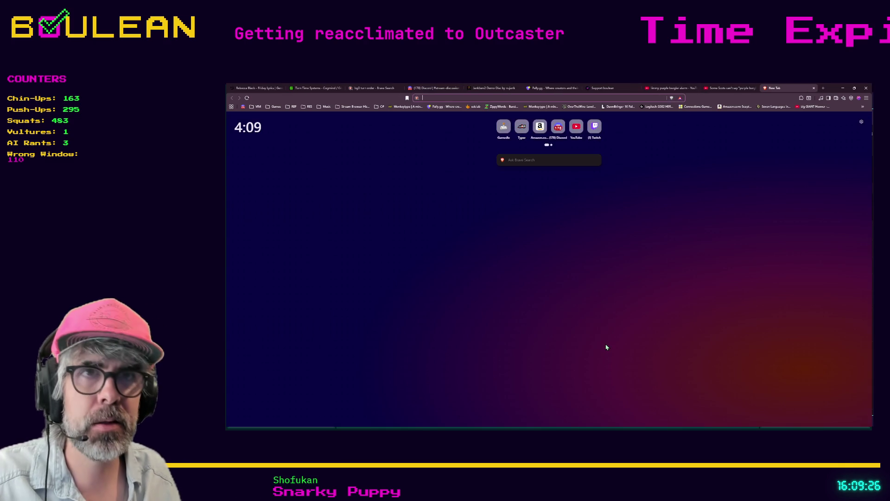
{"action": "type", "text": "little misfortune"}
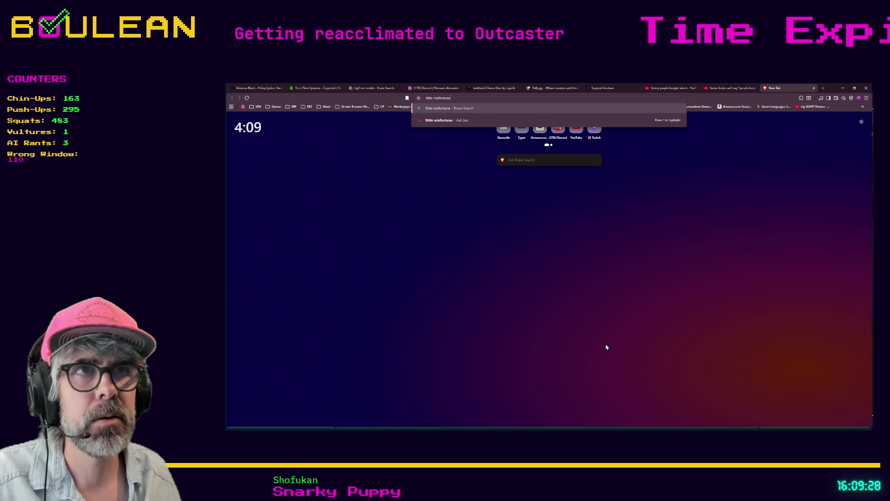
{"action": "key", "text": "Return"}
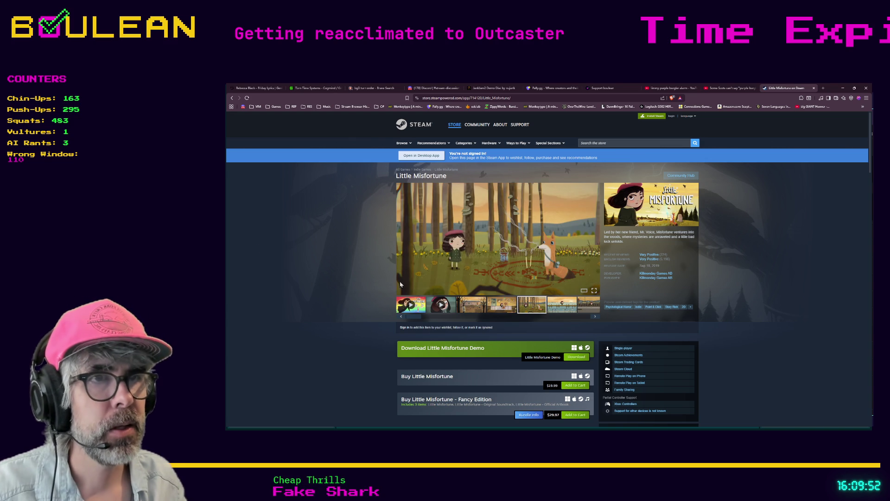
Enlarge the Little Misfortune house screenshot and step through the next few gallery images.
{"action": "left_click", "coordinate": [475, 304]}
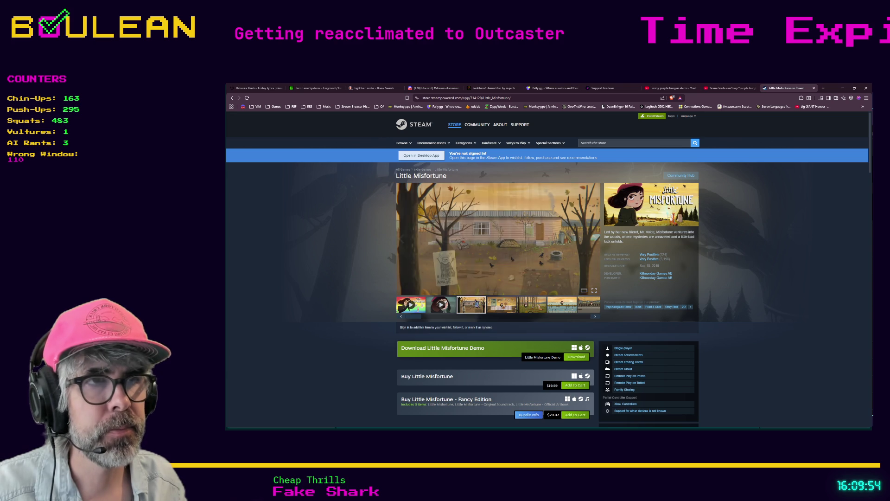
{"action": "left_click", "coordinate": [519, 255]}
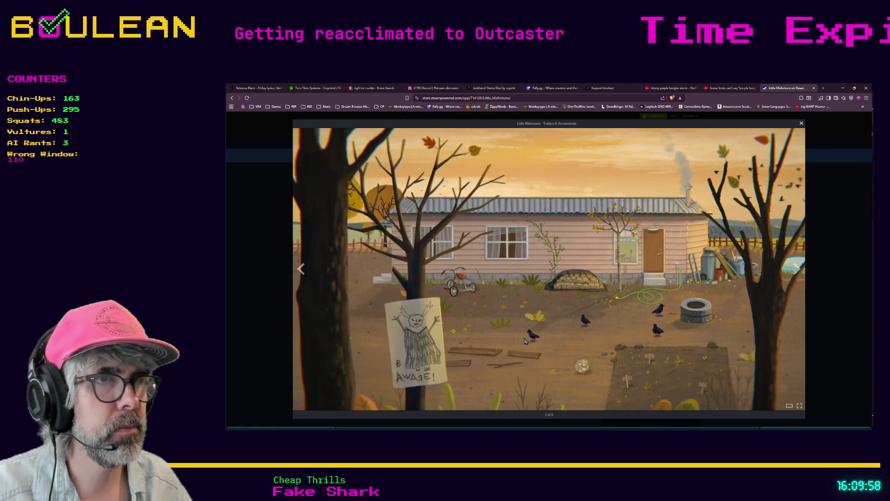
{"action": "left_click", "coordinate": [525, 341]}
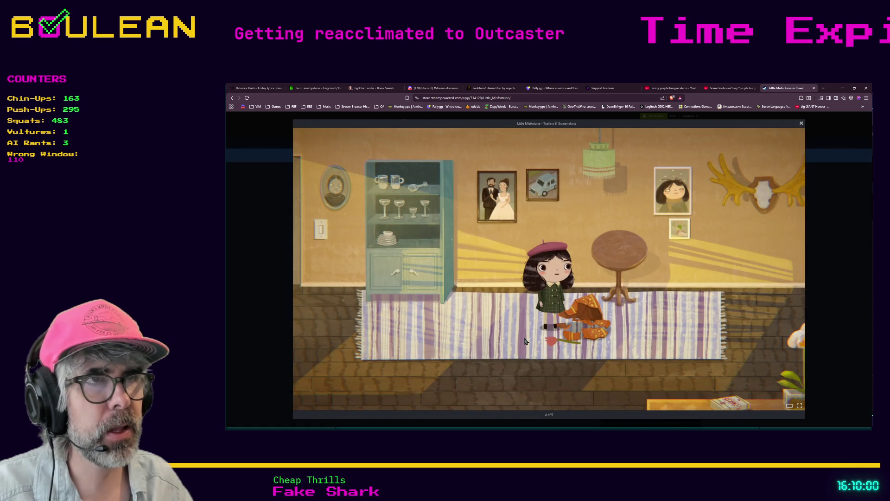
{"action": "left_click", "coordinate": [525, 340]}
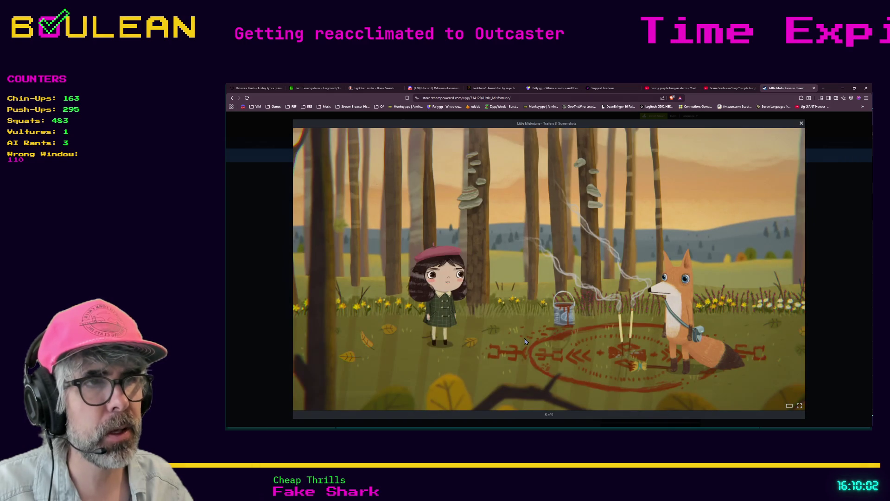
{"action": "left_click", "coordinate": [525, 341]}
{"action": "left_click", "coordinate": [525, 341]}
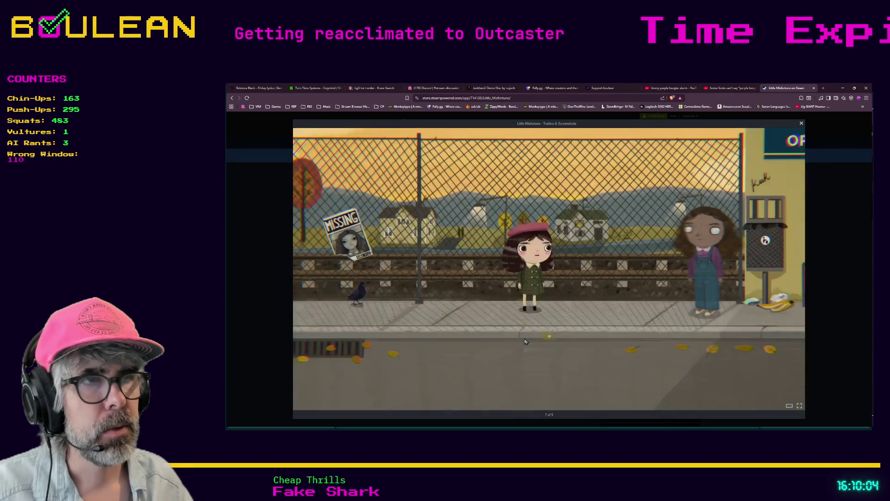
{"action": "key", "text": "Left"}
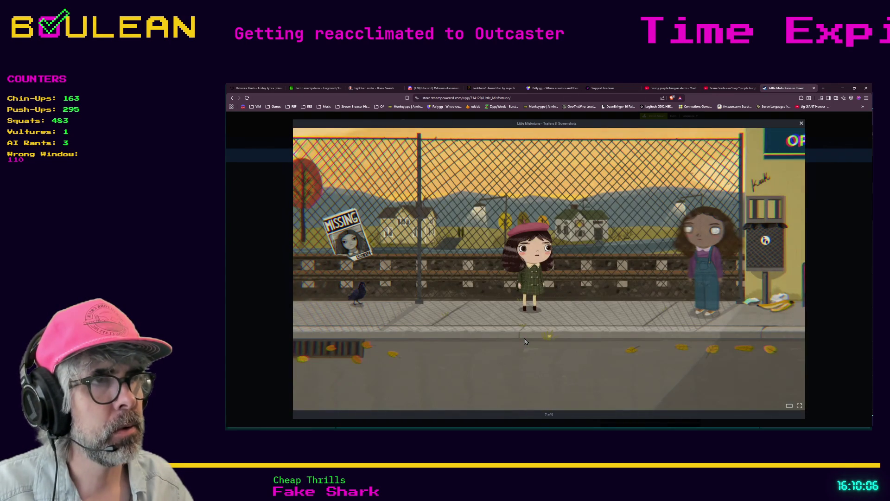
Browse the fortune-teller, boat and forest screenshots, close the viewer and hide the browser.
{"action": "left_click", "coordinate": [525, 341]}
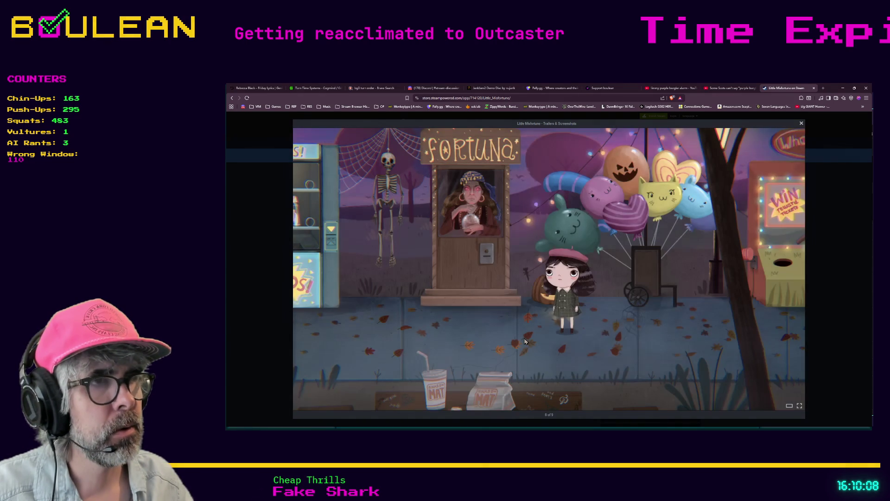
{"action": "left_click", "coordinate": [526, 341]}
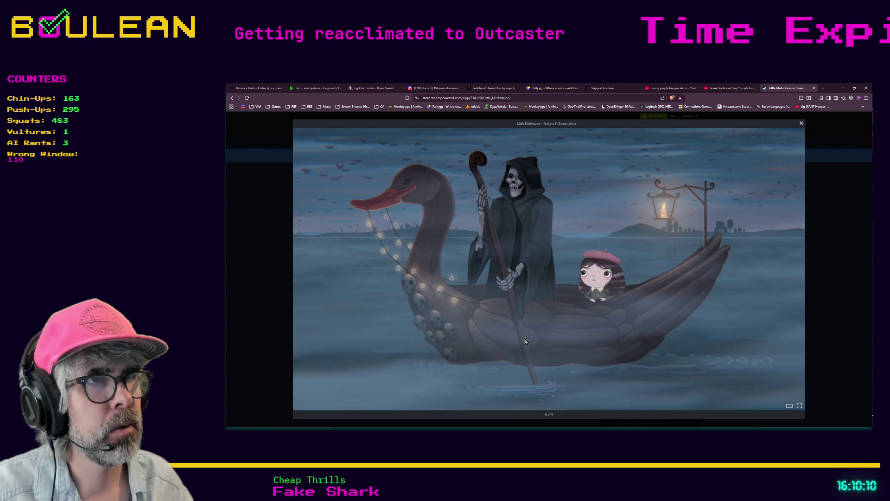
{"action": "left_click", "coordinate": [526, 341]}
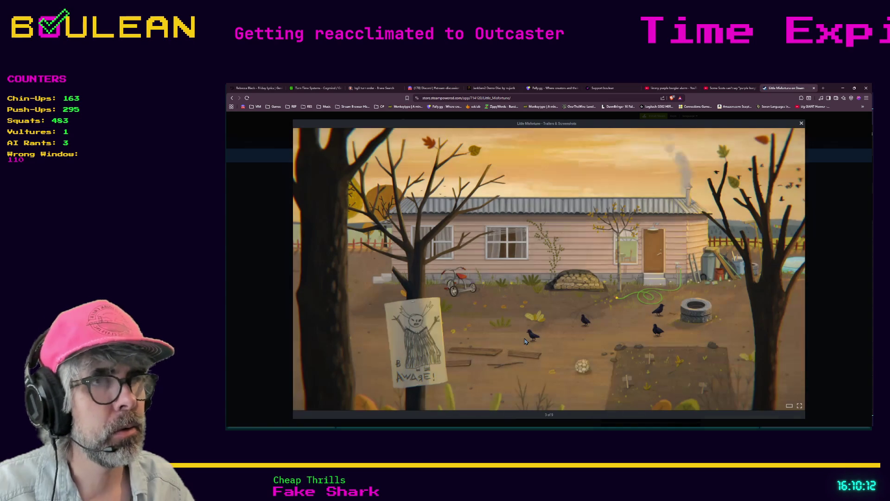
{"action": "left_click", "coordinate": [525, 340]}
{"action": "left_click", "coordinate": [525, 341]}
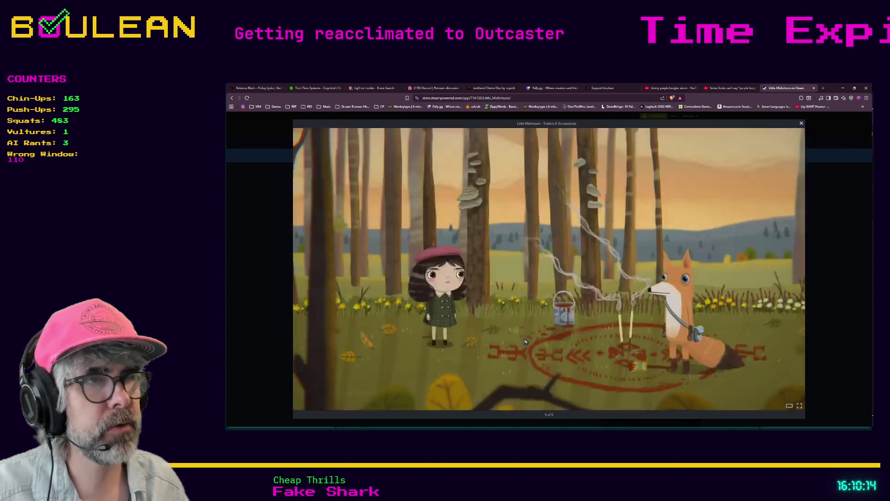
{"action": "left_click", "coordinate": [832, 280]}
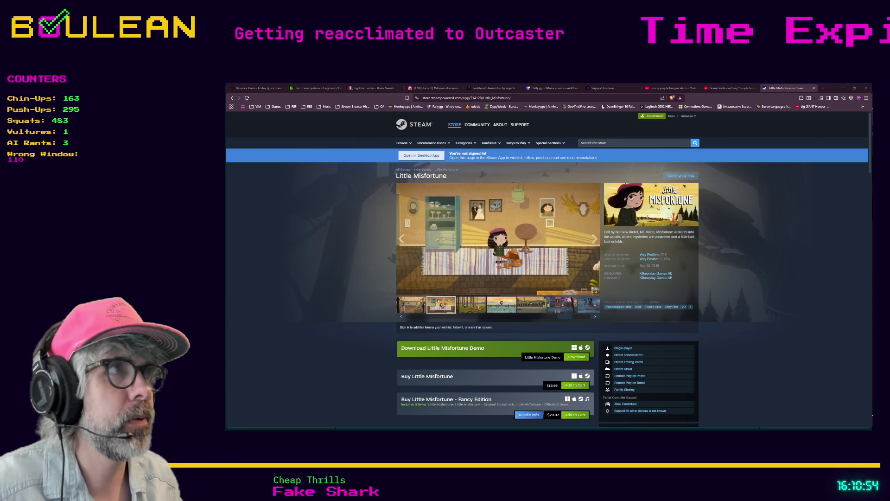
{"action": "left_click", "coordinate": [843, 88]}
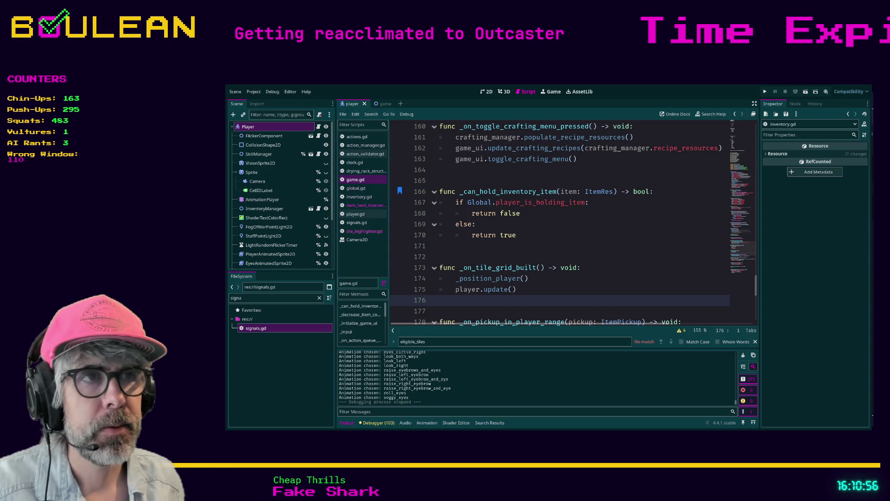
Place the caret at the ends of game.gd lines 173–175 and close the find bar.
{"action": "left_click", "coordinate": [580, 268]}
{"action": "left_click", "coordinate": [538, 280]}
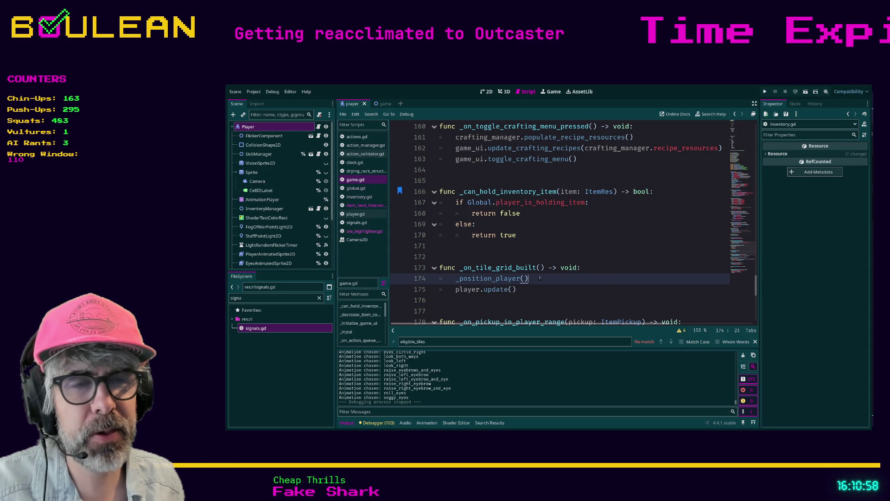
{"action": "left_click", "coordinate": [538, 289]}
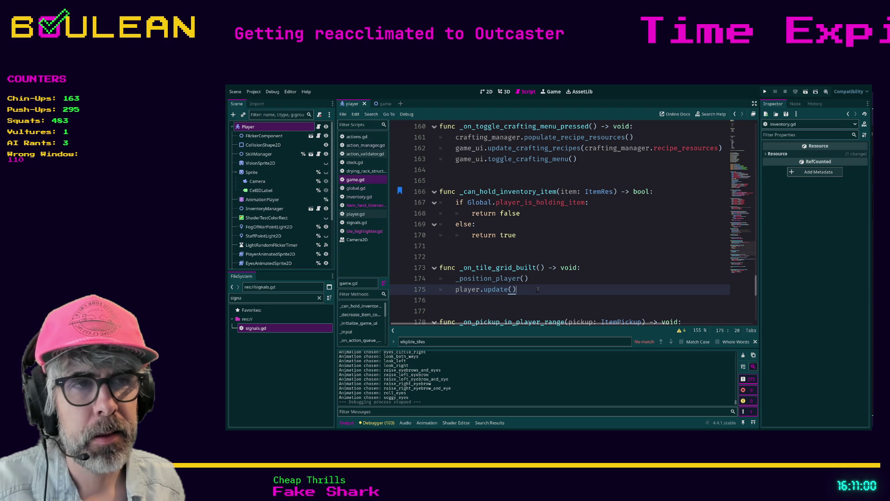
{"action": "key", "text": "Escape"}
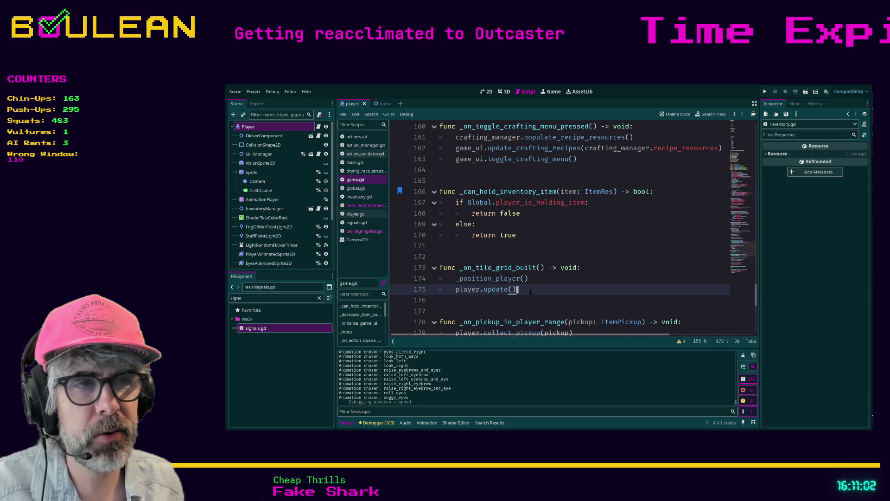
Scroll down game.gd to _decrease_item_count, resting the caret on empty lines 177 and 196.
{"action": "scroll", "coordinate": [510, 283], "scroll_direction": "down", "scroll_amount": 1}
{"action": "left_click", "coordinate": [468, 277]}
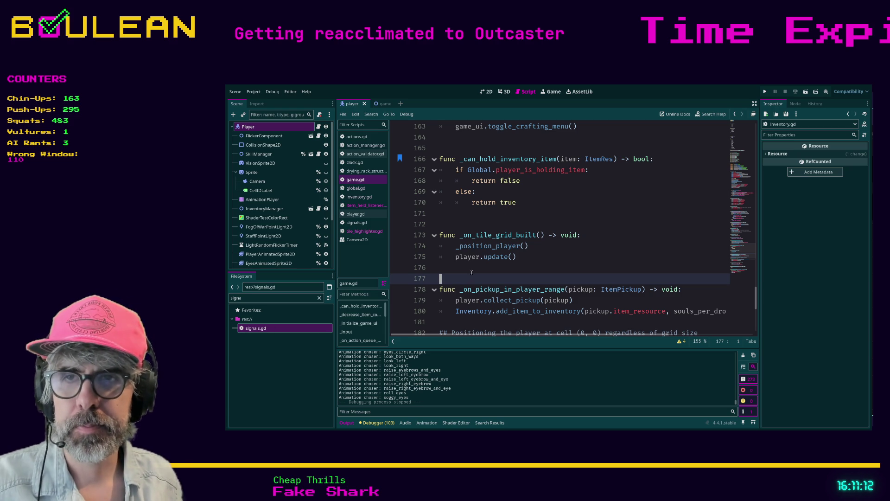
{"action": "scroll", "coordinate": [471, 272], "scroll_direction": "down", "scroll_amount": 2}
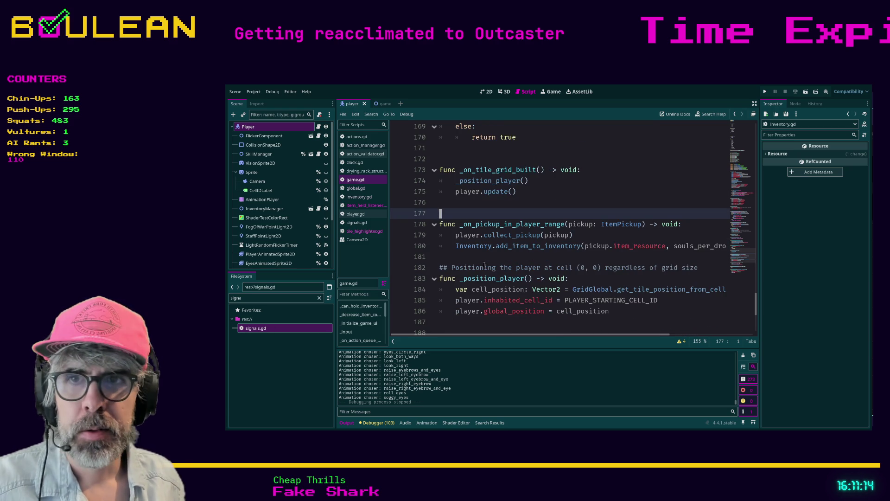
{"action": "scroll", "coordinate": [485, 265], "scroll_direction": "down", "scroll_amount": 5}
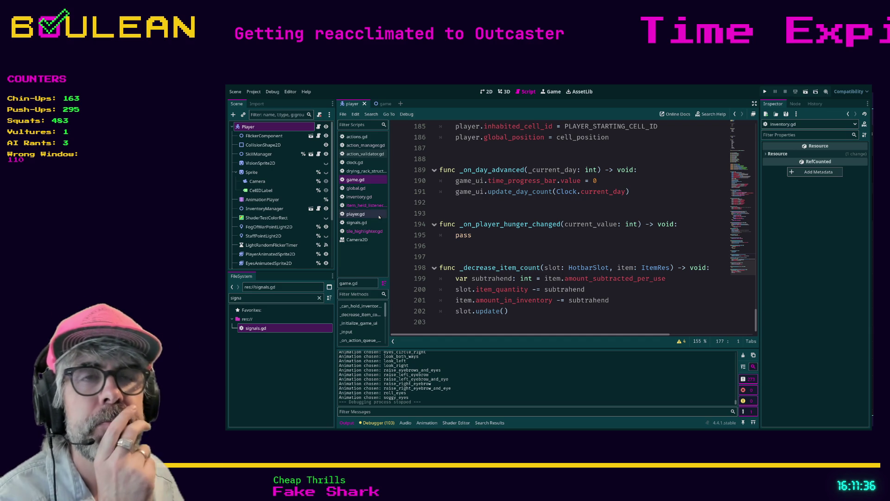
{"action": "left_click", "coordinate": [494, 247]}
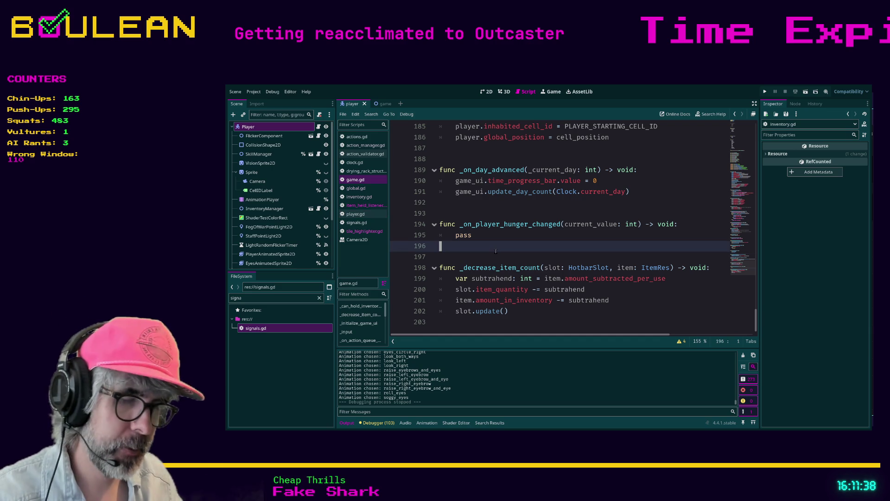
Run the Outcaster game, stop it, and return the caret to game.gd line 193.
{"action": "key", "text": "F5"}
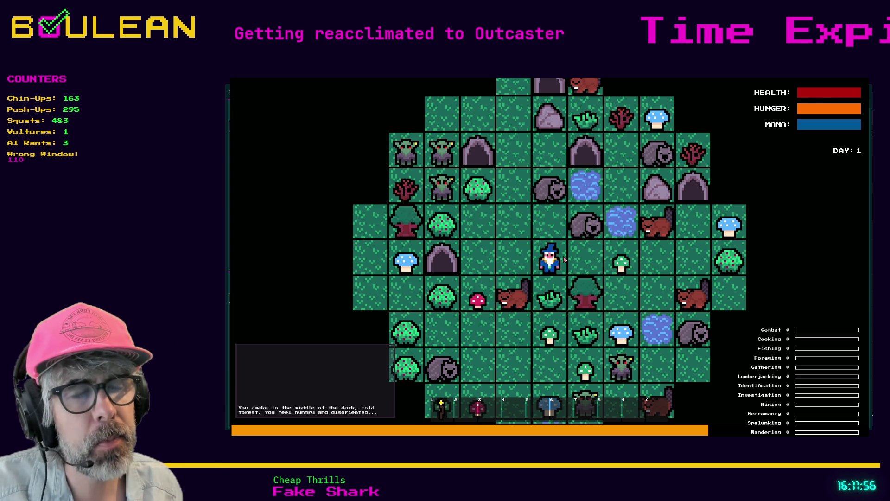
{"action": "key", "text": "F8"}
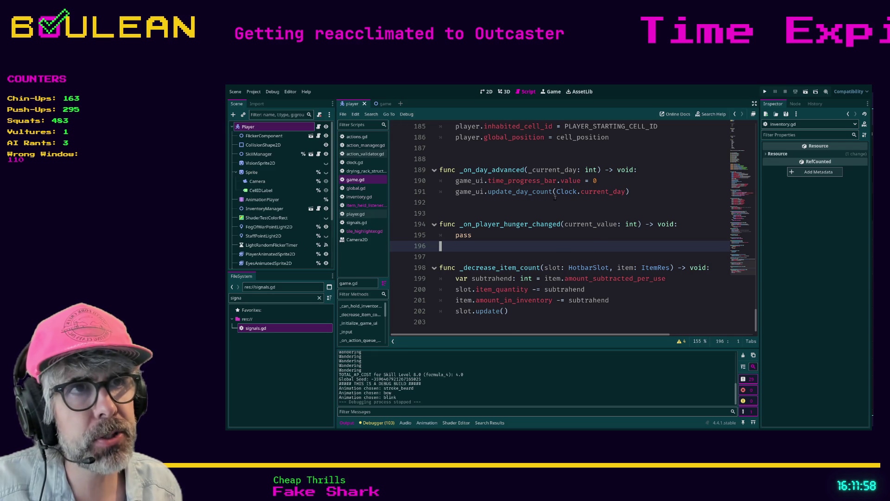
{"action": "left_click", "coordinate": [549, 212]}
Peek at drying_rack_struct, return to game.gd line 196, and search for 'on_gam'.
{"action": "left_click", "coordinate": [366, 170]}
{"action": "left_click", "coordinate": [364, 181]}
{"action": "left_click", "coordinate": [489, 247]}
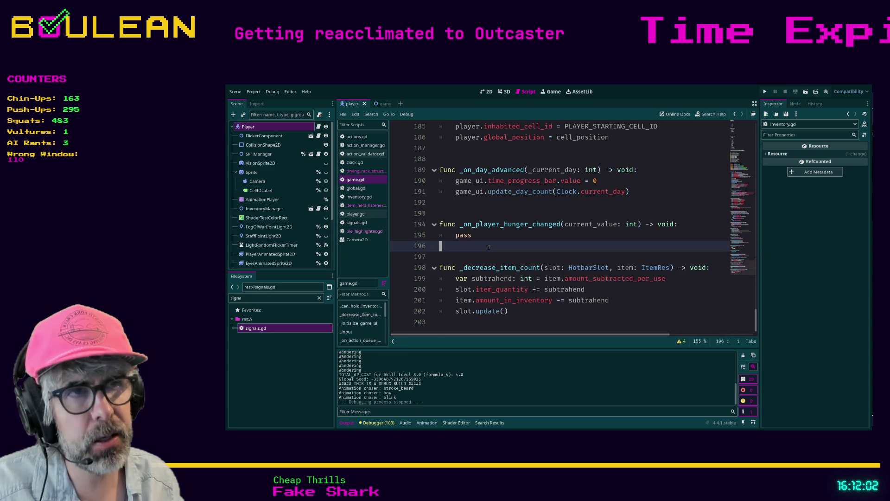
{"action": "key", "text": "ctrl+f"}
{"action": "type", "text": "on_gam"}
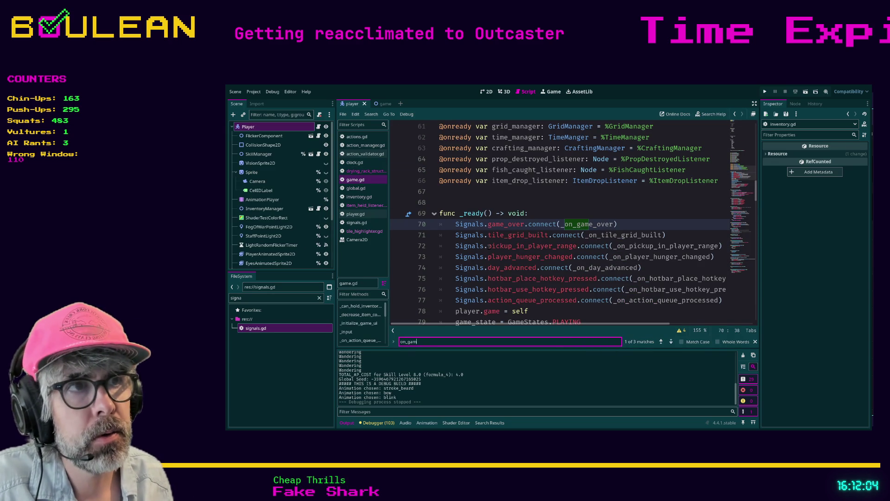
Step through the 'on_g' matches to _on_game_over and check the signal names in signals.gd.
{"action": "key", "text": "Return"}
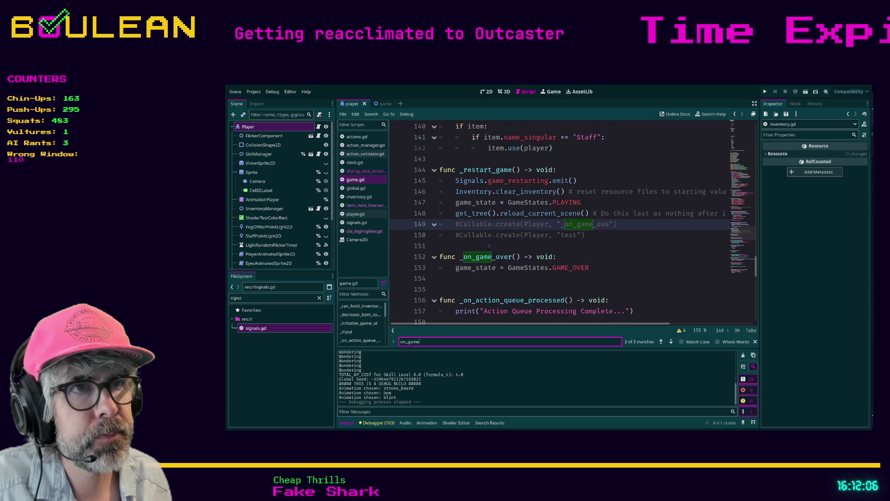
{"action": "key", "text": "Return"}
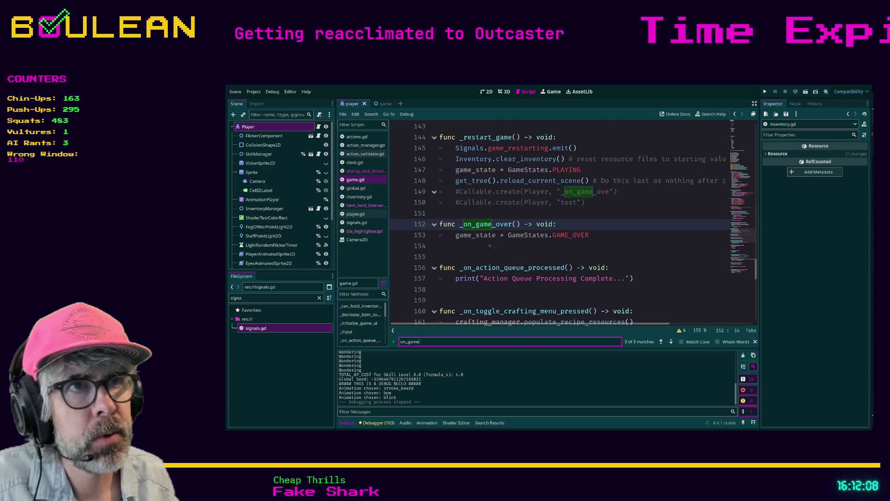
{"action": "scroll", "coordinate": [532, 254], "scroll_direction": "down", "scroll_amount": 1}
{"action": "scroll", "coordinate": [533, 254], "scroll_direction": "up", "scroll_amount": 5}
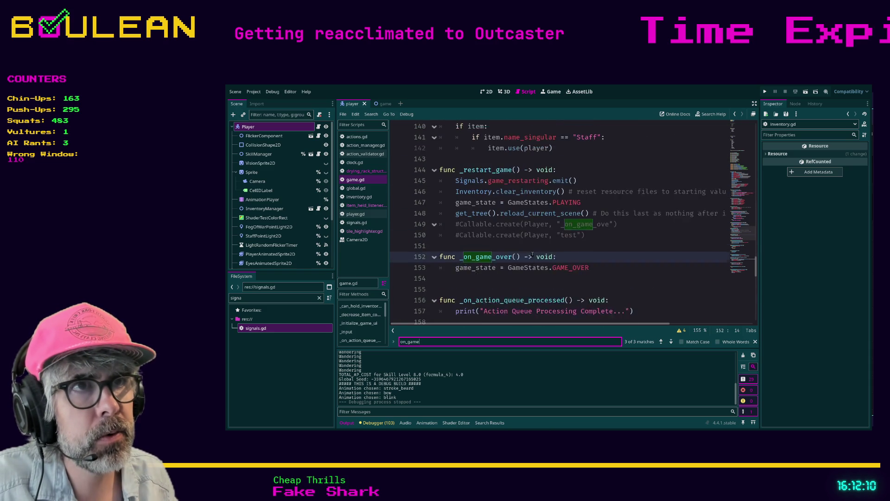
{"action": "scroll", "coordinate": [532, 253], "scroll_direction": "up", "scroll_amount": 1}
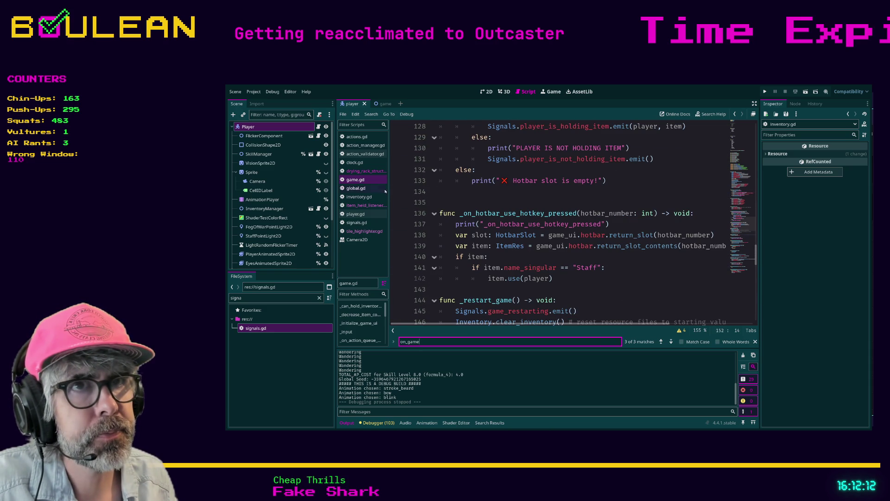
{"action": "scroll", "coordinate": [550, 211], "scroll_direction": "down", "scroll_amount": 2}
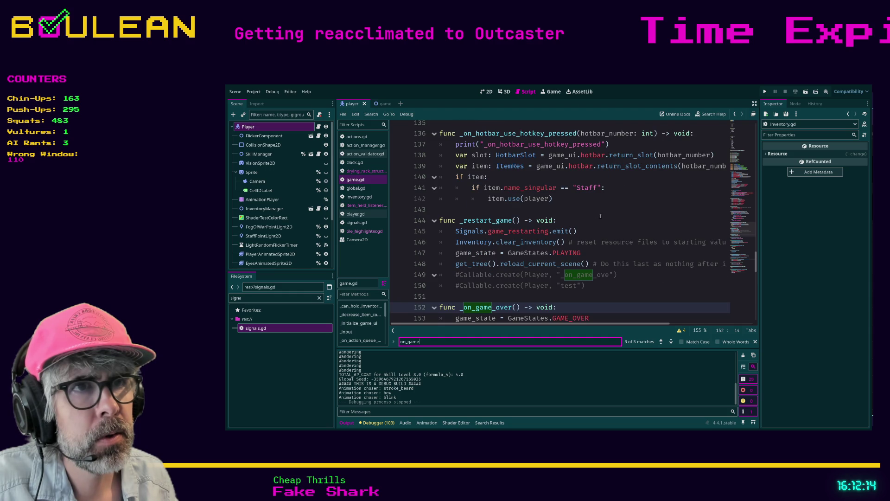
{"action": "left_click", "coordinate": [357, 223]}
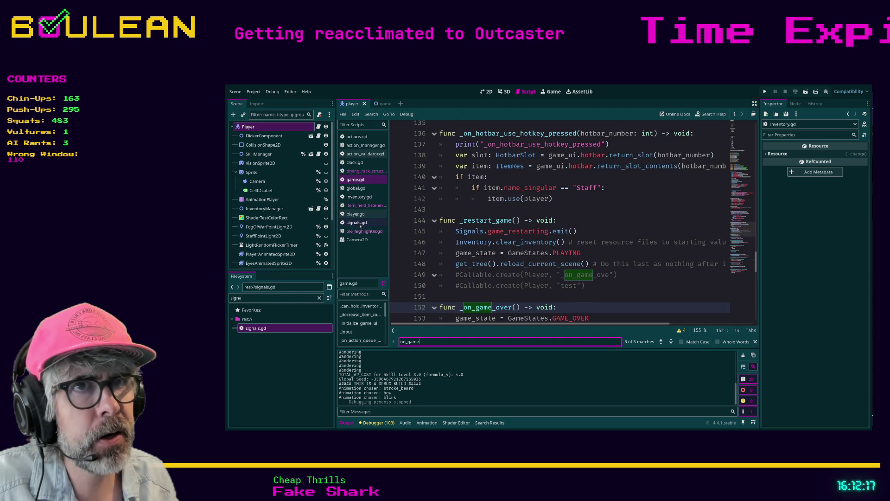
{"action": "left_click", "coordinate": [359, 181]}
Search game.gd for 'on_game_ready', recheck signals.gd, then change the query to 'game_ready'.
{"action": "left_click", "coordinate": [616, 223]}
{"action": "key", "text": "ctrl+f"}
{"action": "type", "text": "on_game_ready"}
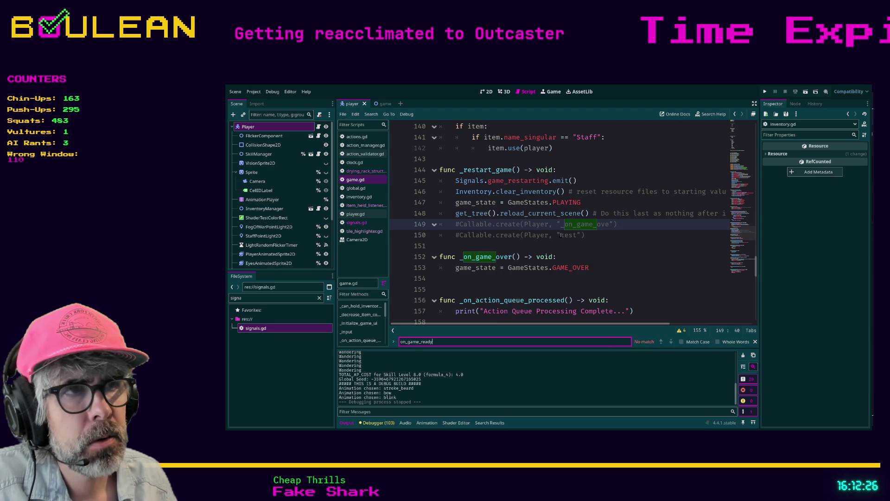
{"action": "left_click", "coordinate": [370, 223]}
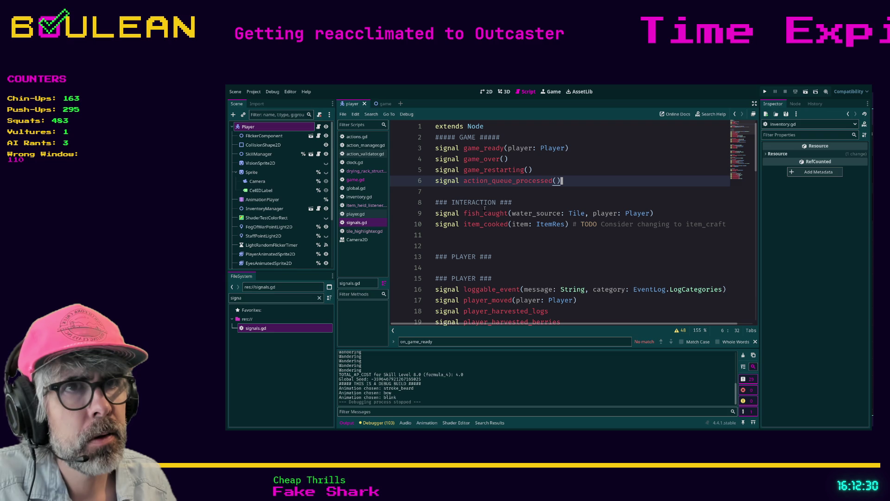
{"action": "left_click", "coordinate": [365, 181]}
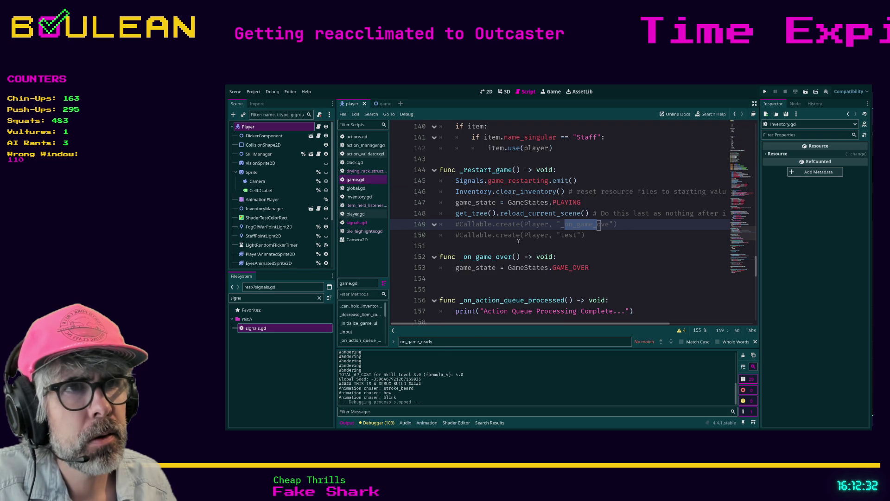
{"action": "left_click", "coordinate": [436, 344]}
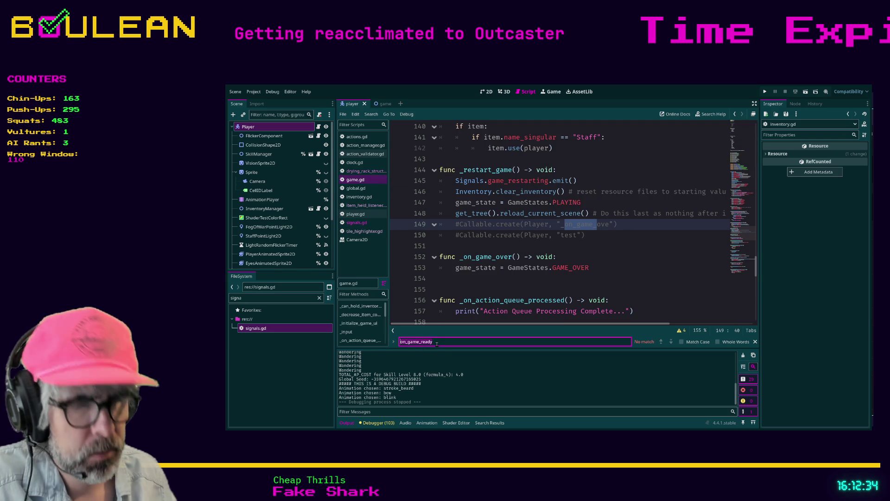
{"action": "key", "text": "ctrl+a"}
{"action": "type", "text": "game_ready"}
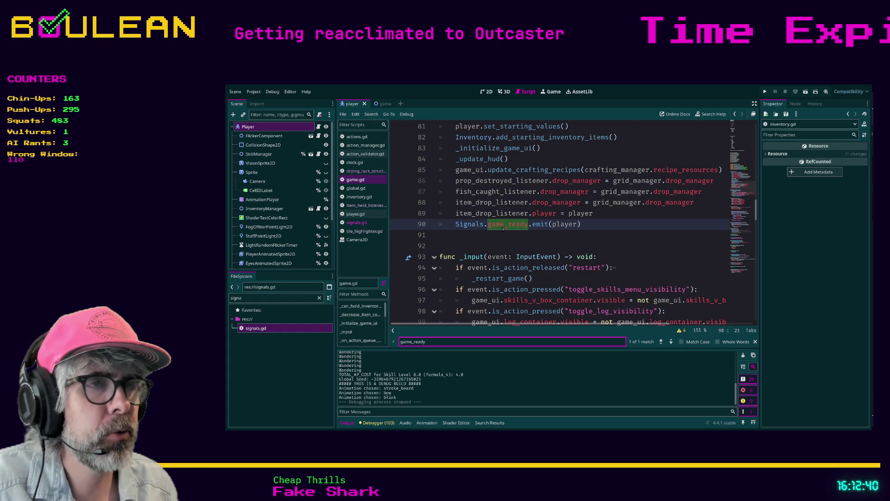
Insert a blank line 90 above Signals.game_ready.emit(player) in game.gd's _ready.
{"action": "scroll", "coordinate": [503, 229], "scroll_direction": "up", "scroll_amount": 3}
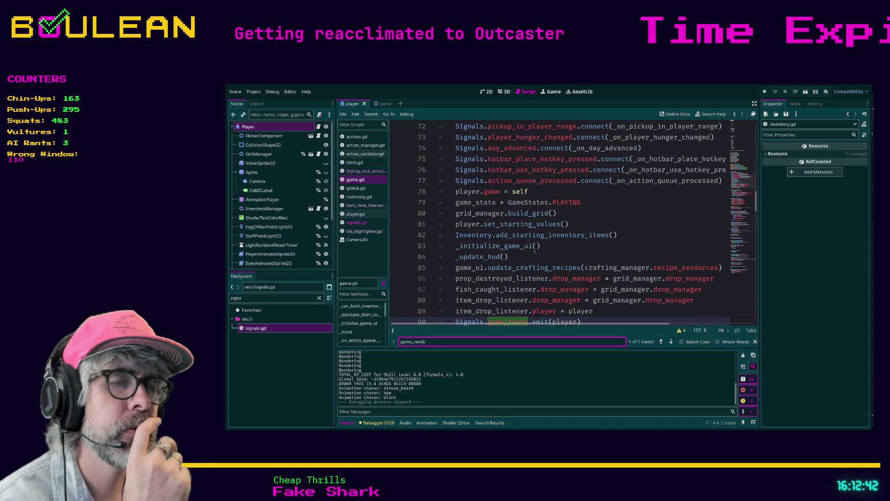
{"action": "scroll", "coordinate": [536, 252], "scroll_direction": "up", "scroll_amount": 2}
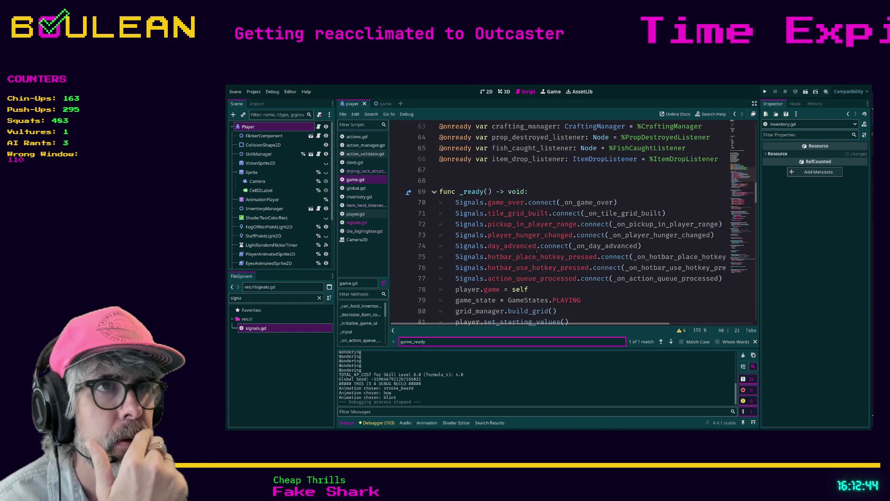
{"action": "scroll", "coordinate": [536, 251], "scroll_direction": "down", "scroll_amount": 2}
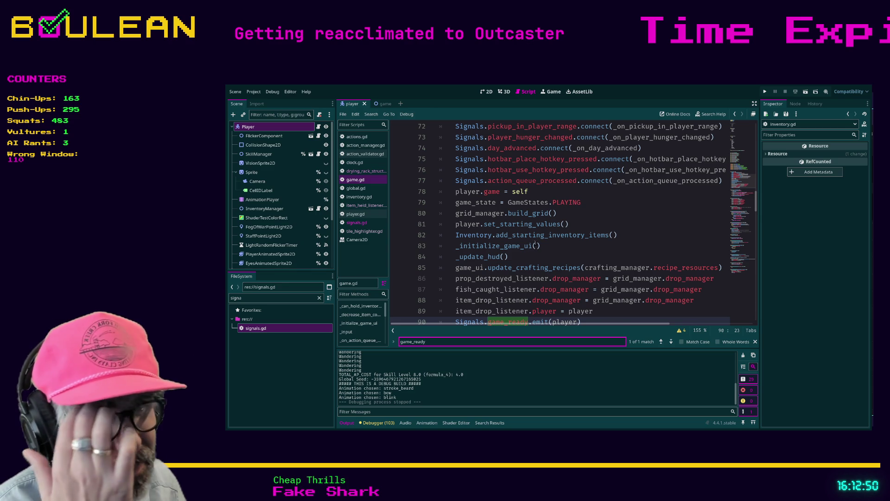
{"action": "scroll", "coordinate": [536, 244], "scroll_direction": "up", "scroll_amount": 1}
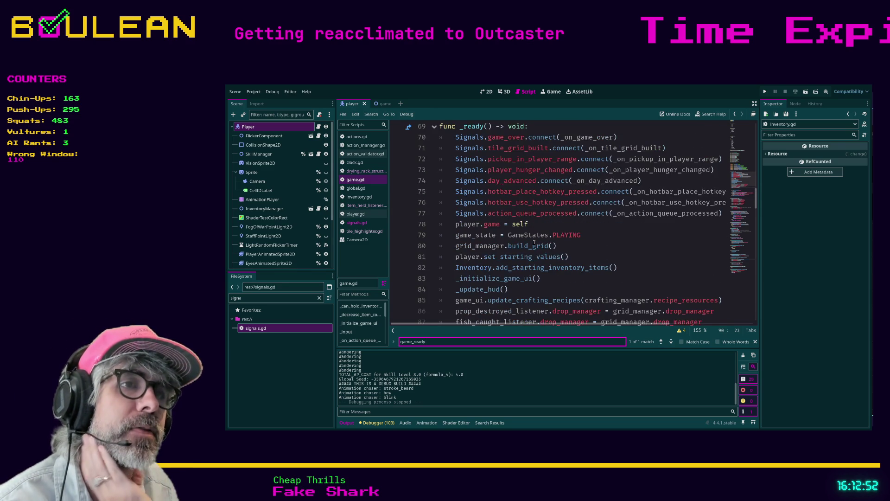
{"action": "scroll", "coordinate": [534, 242], "scroll_direction": "down", "scroll_amount": 2}
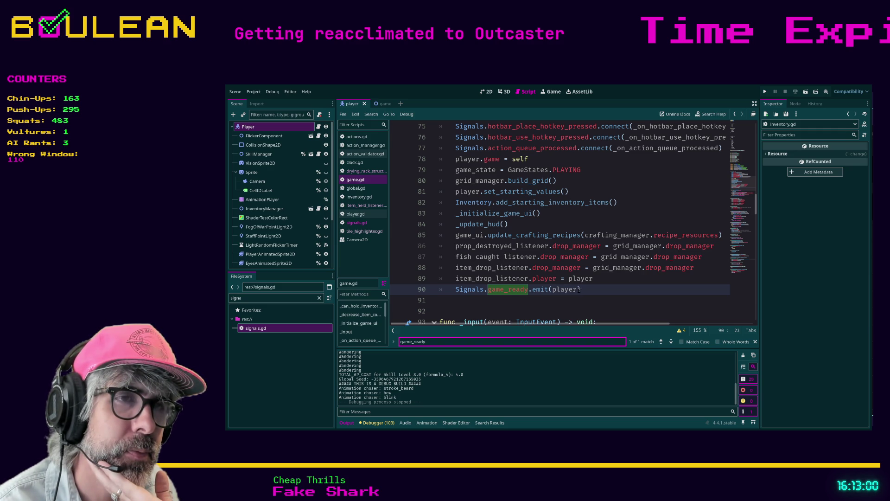
{"action": "left_click", "coordinate": [457, 289]}
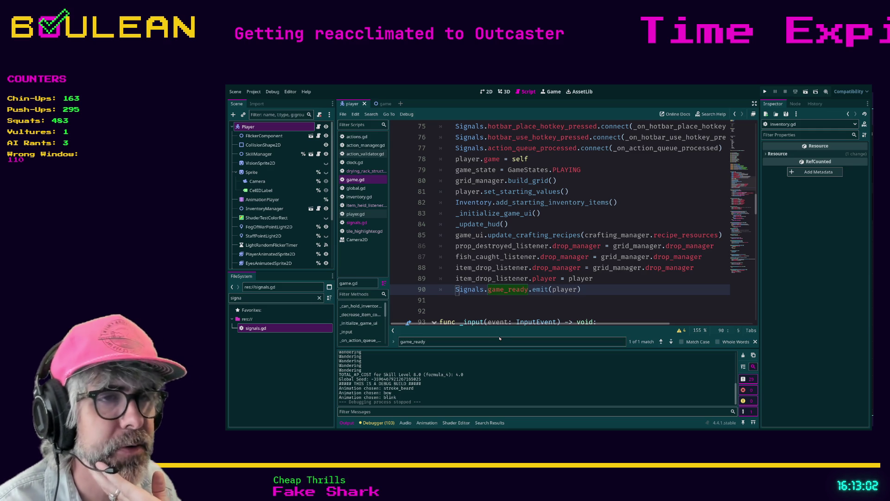
{"action": "key", "text": "Return"}
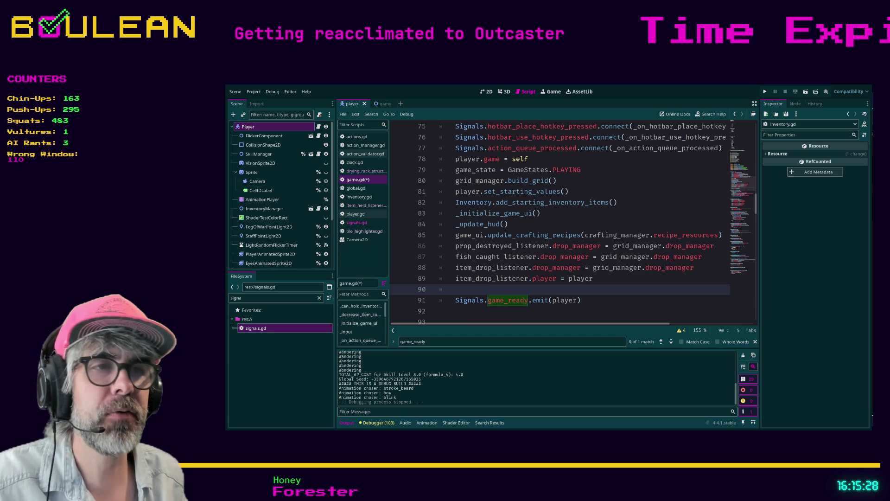
{"action": "left_click", "coordinate": [498, 310]}
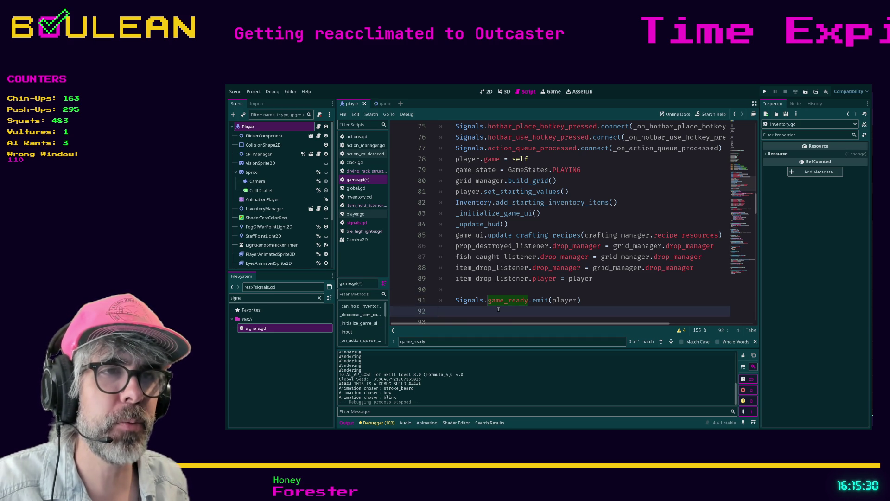
On blank line 90 of game.gd, type the call _calculate_available_actions(player).
{"action": "left_click", "coordinate": [457, 290]}
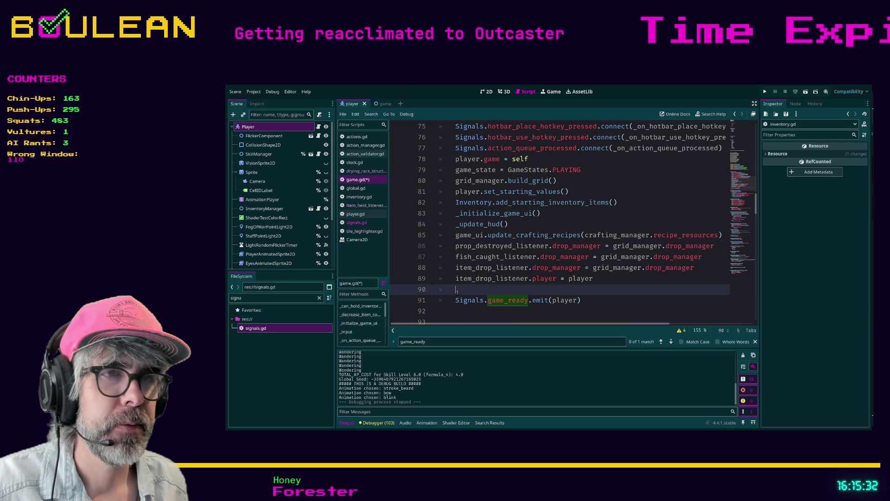
{"action": "key", "text": "Down"}
{"action": "key", "text": "Down"}
{"action": "key", "text": "Up"}
{"action": "key", "text": "Up"}
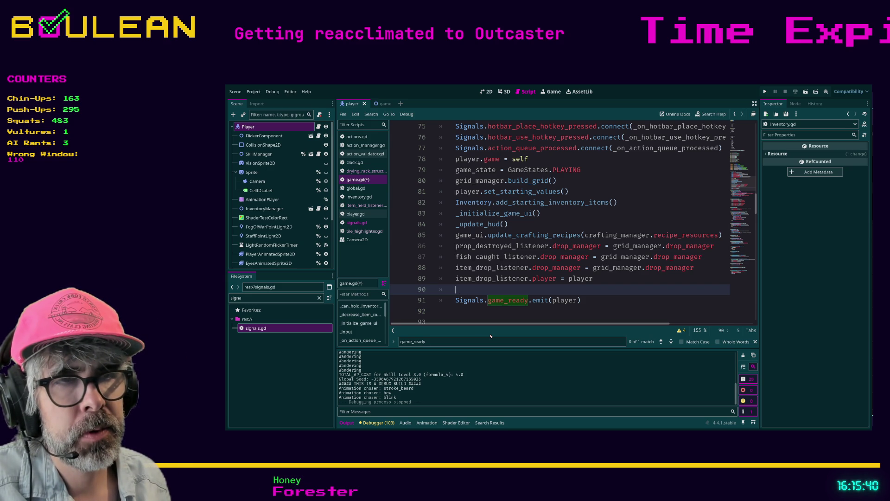
{"action": "type", "text": "_calculate"}
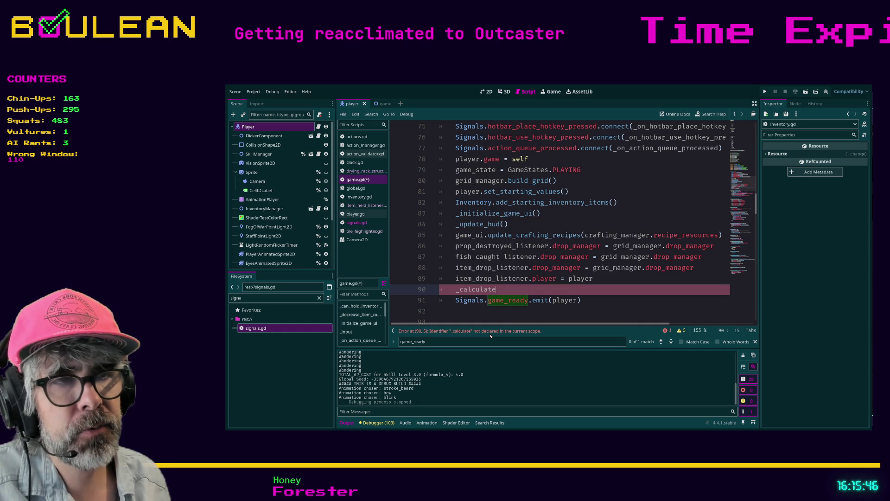
{"action": "type", "text": "_a"}
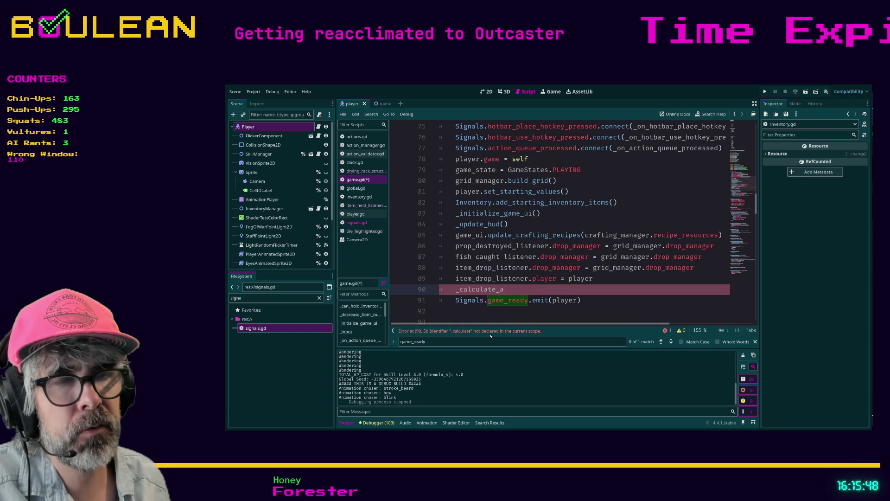
{"action": "type", "text": "vailable_actions"}
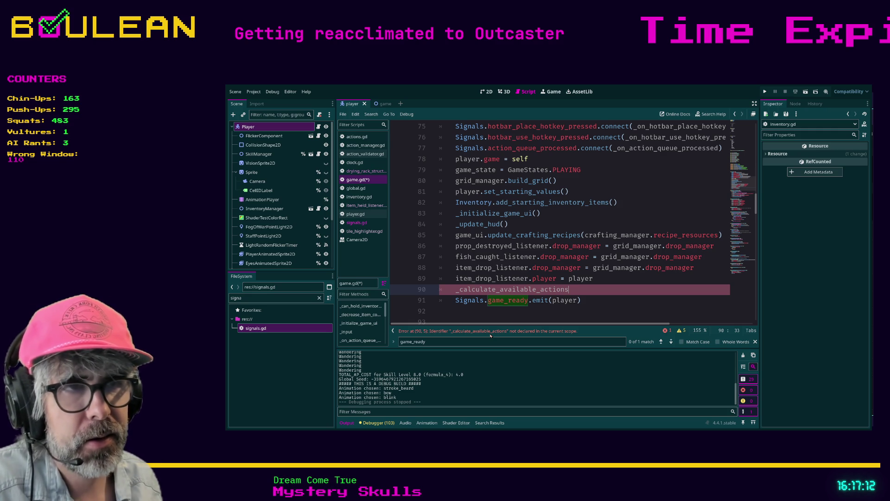
{"action": "type", "text": "(player"}
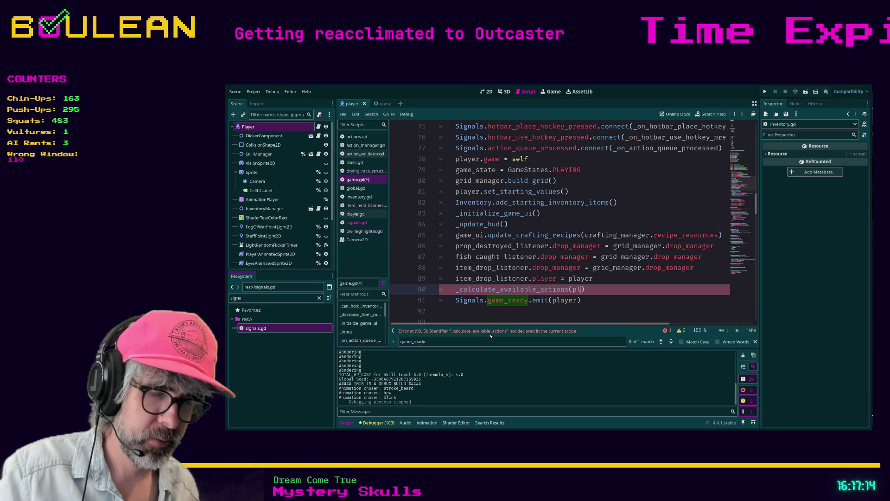
{"action": "type", "text": ")"}
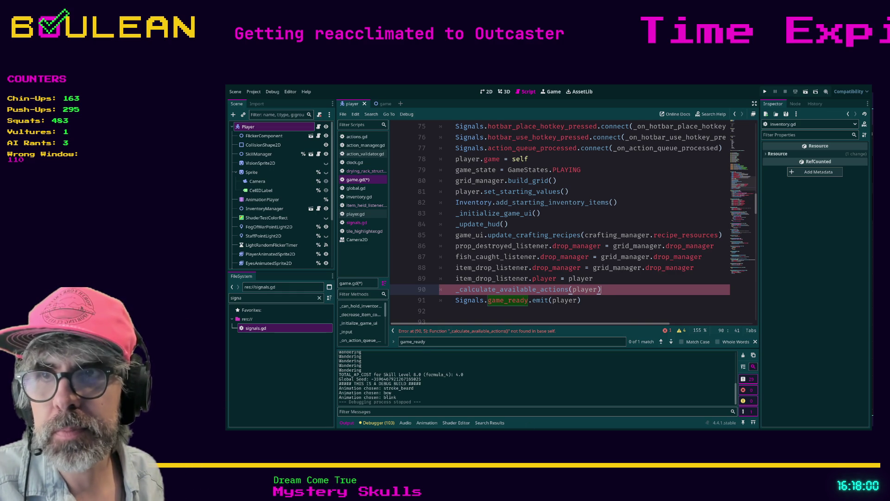
Switch to Obsidian and open the Music Recommendations note.
{"action": "key", "text": "alt+Tab"}
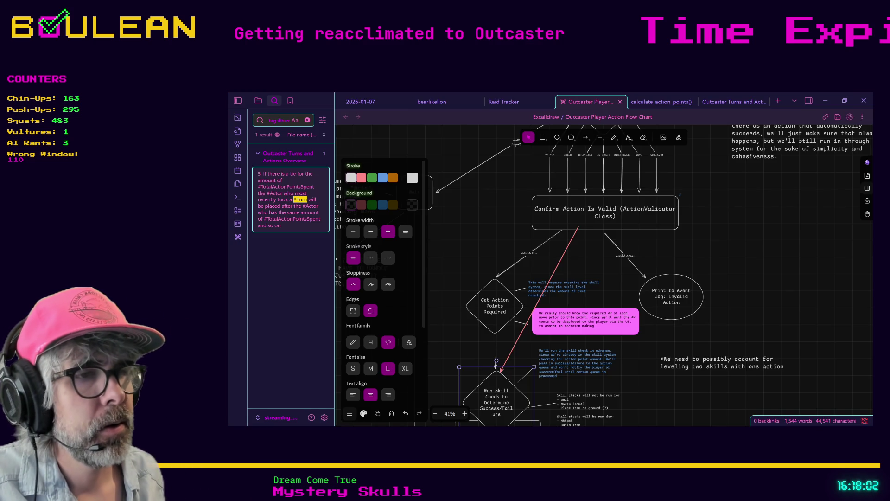
{"action": "key", "text": "ctrl+o"}
{"action": "type", "text": "music"}
{"action": "key", "text": "Return"}
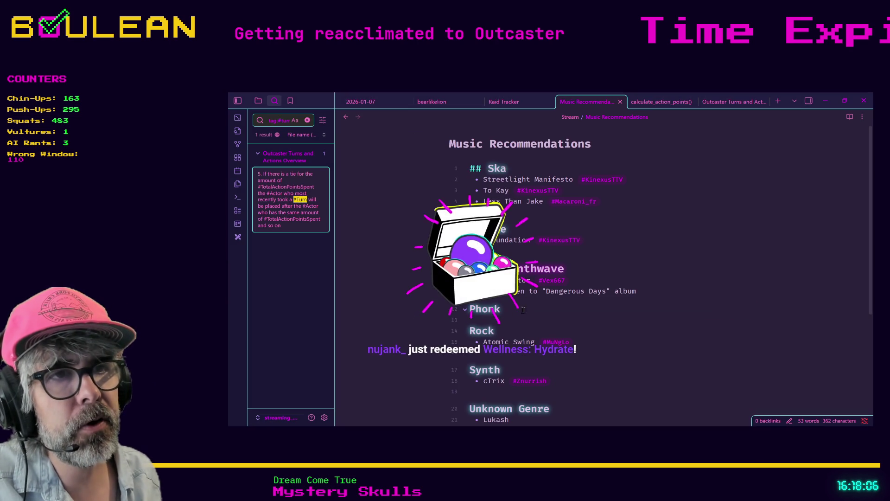
Add a '- ?' bullet under the Phonk heading and minimize Obsidian.
{"action": "left_click", "coordinate": [484, 155]}
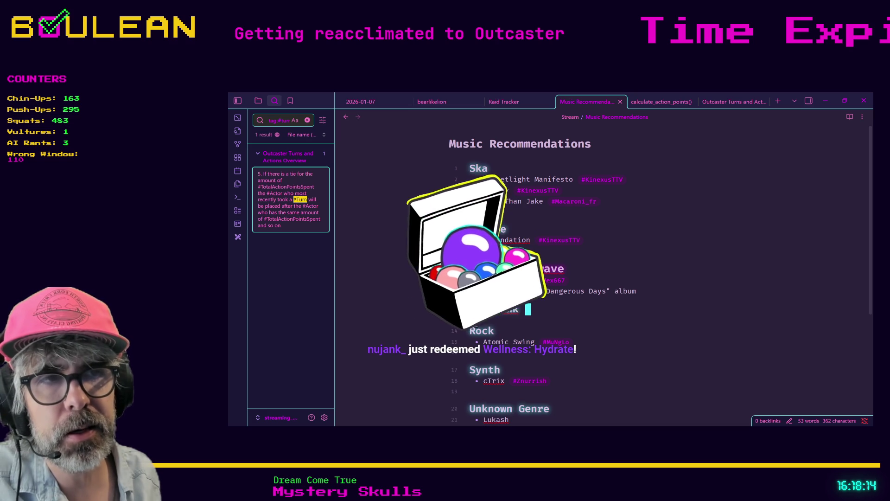
{"action": "left_click", "coordinate": [498, 320]}
{"action": "type", "text": "- "}
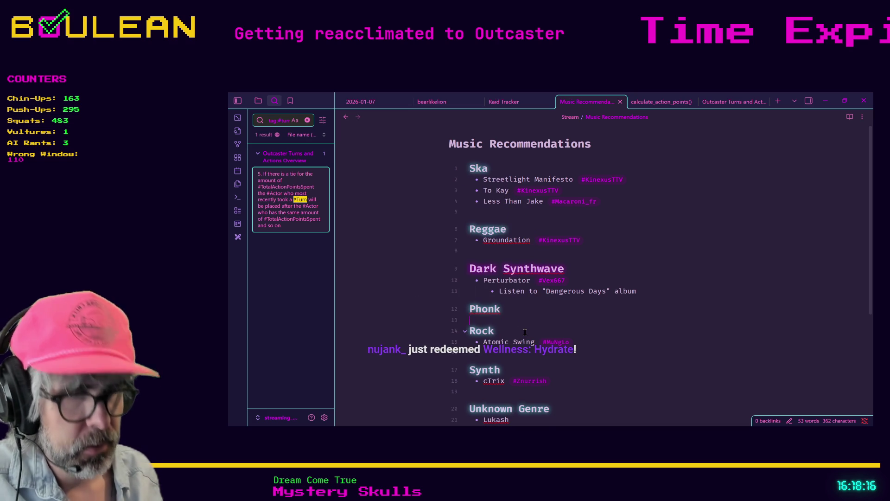
{"action": "type", "text": "?"}
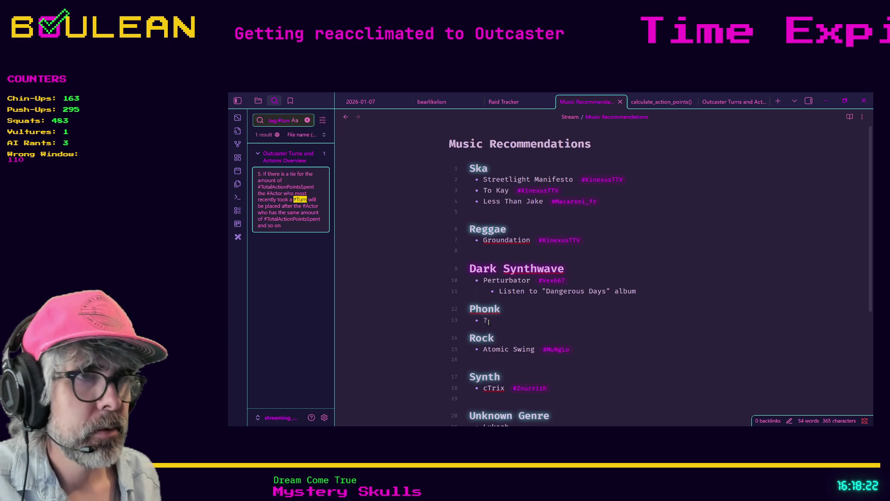
{"action": "left_click", "coordinate": [580, 307]}
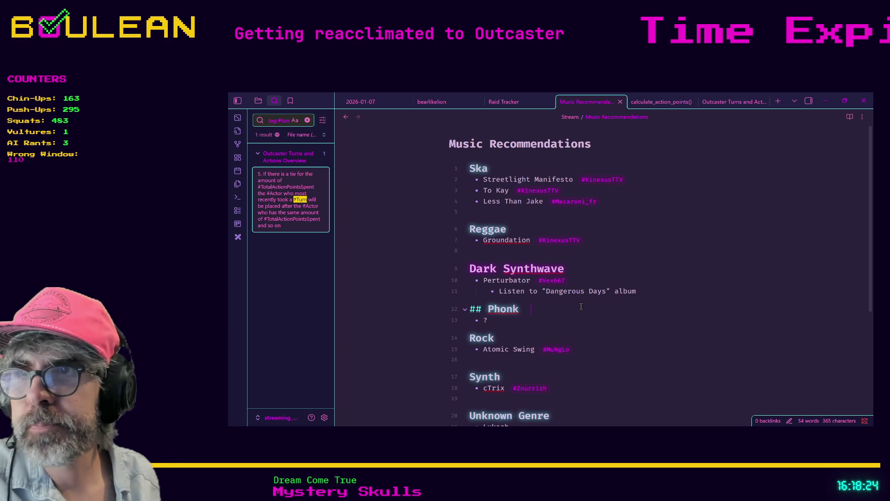
{"action": "left_click", "coordinate": [825, 97]}
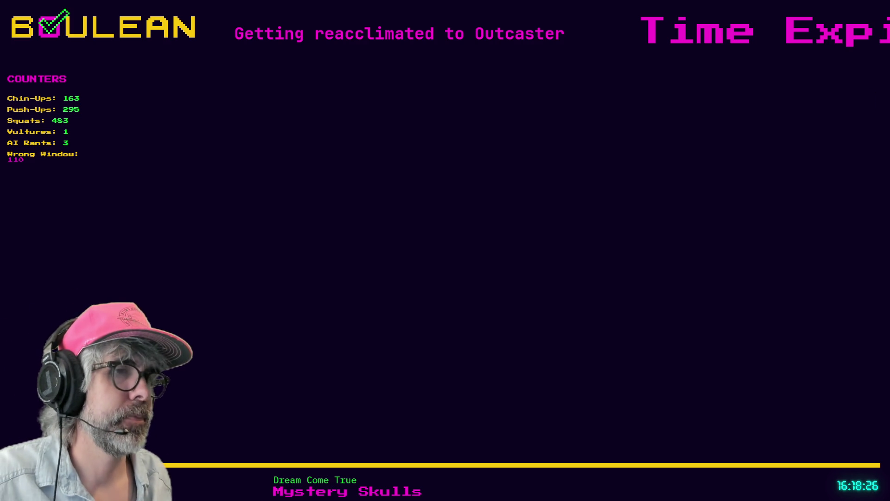
Review the errored _calculate_available_actions(player) call on line 90 of game.gd, then consult the Obsidian notes.
{"action": "key", "text": "alt+Tab"}
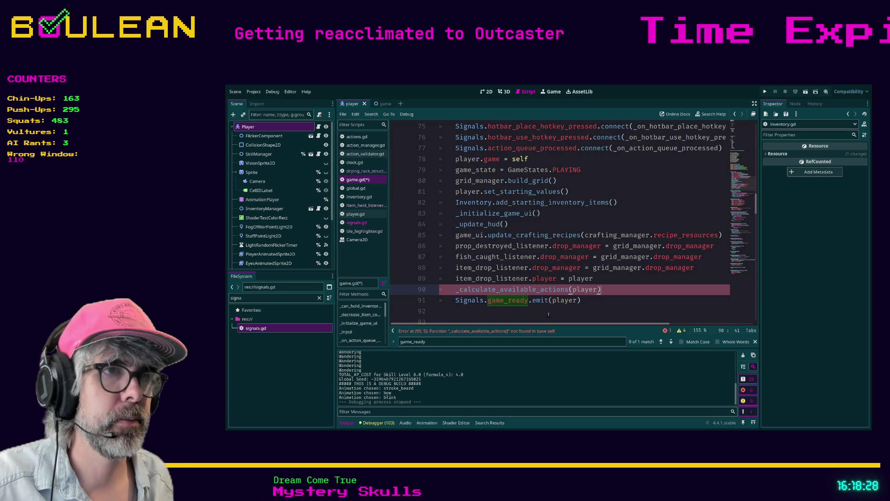
{"action": "scroll", "coordinate": [629, 287], "scroll_direction": "down", "scroll_amount": 3}
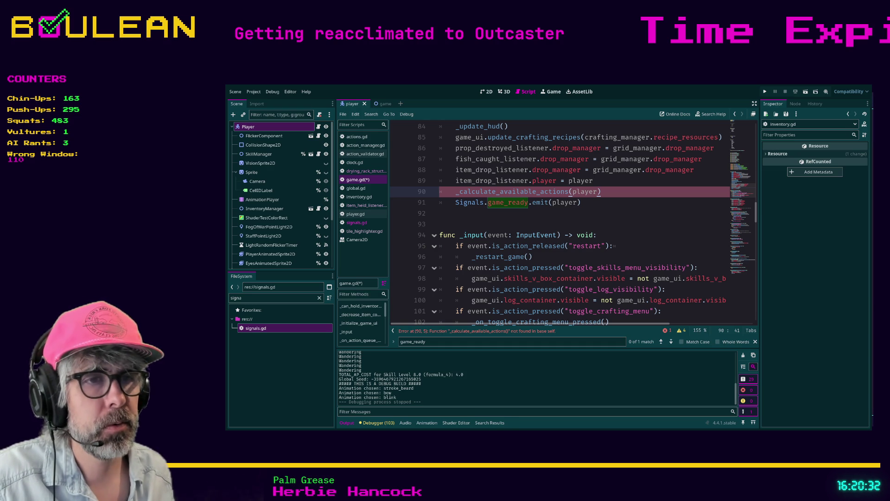
{"action": "key", "text": "alt+Tab"}
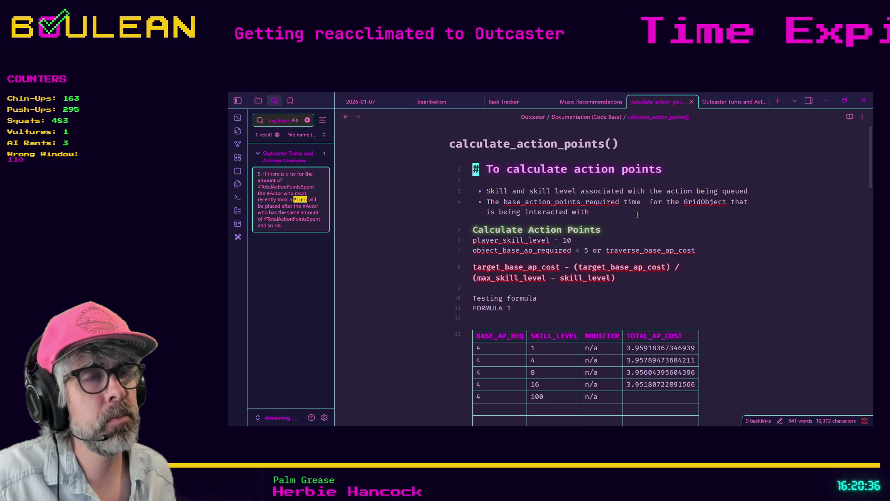
{"action": "scroll", "coordinate": [637, 214], "scroll_direction": "down", "scroll_amount": 2}
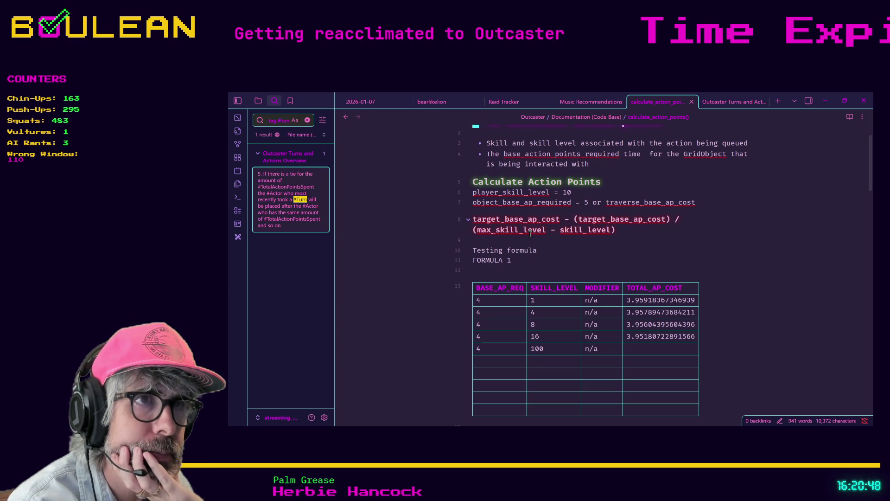
{"action": "scroll", "coordinate": [530, 234], "scroll_direction": "down", "scroll_amount": 1}
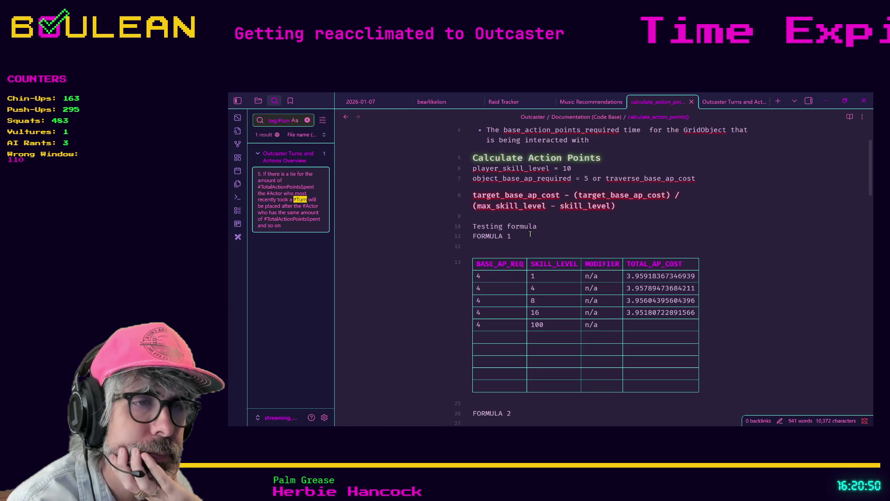
{"action": "scroll", "coordinate": [530, 234], "scroll_direction": "down", "scroll_amount": 1}
{"action": "scroll", "coordinate": [510, 232], "scroll_direction": "down", "scroll_amount": 2}
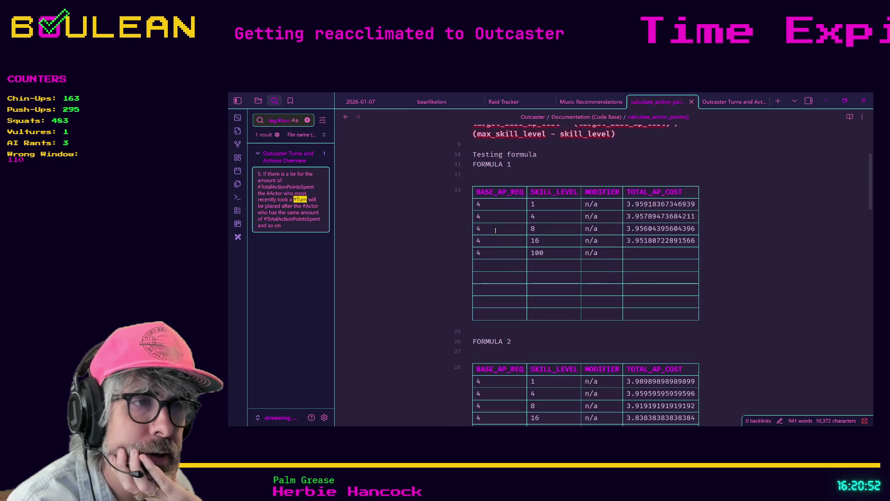
{"action": "scroll", "coordinate": [491, 231], "scroll_direction": "down", "scroll_amount": 1}
{"action": "scroll", "coordinate": [466, 243], "scroll_direction": "down", "scroll_amount": 1}
{"action": "scroll", "coordinate": [460, 244], "scroll_direction": "down", "scroll_amount": 6}
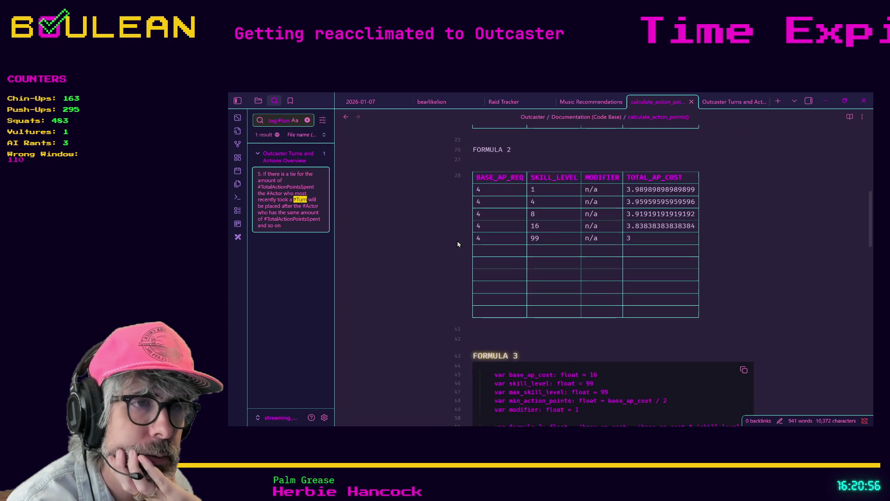
{"action": "scroll", "coordinate": [457, 244], "scroll_direction": "down", "scroll_amount": 5}
{"action": "scroll", "coordinate": [458, 244], "scroll_direction": "down", "scroll_amount": 4}
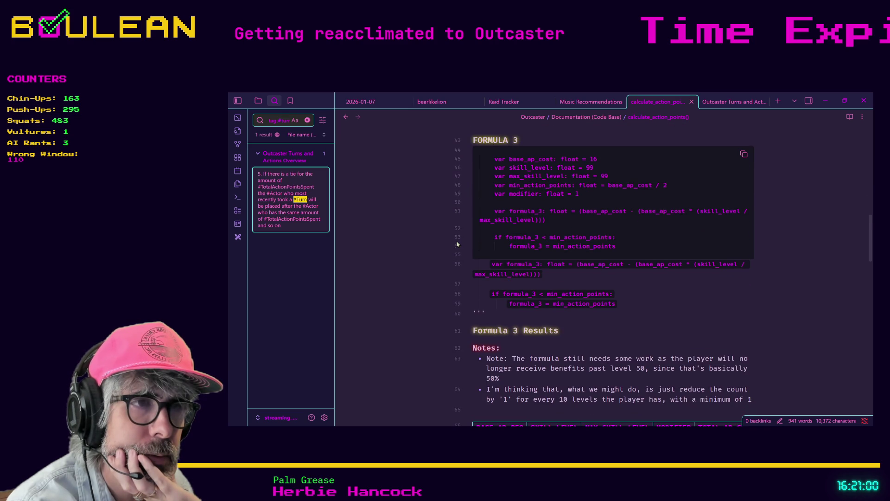
{"action": "scroll", "coordinate": [481, 278], "scroll_direction": "down", "scroll_amount": 2}
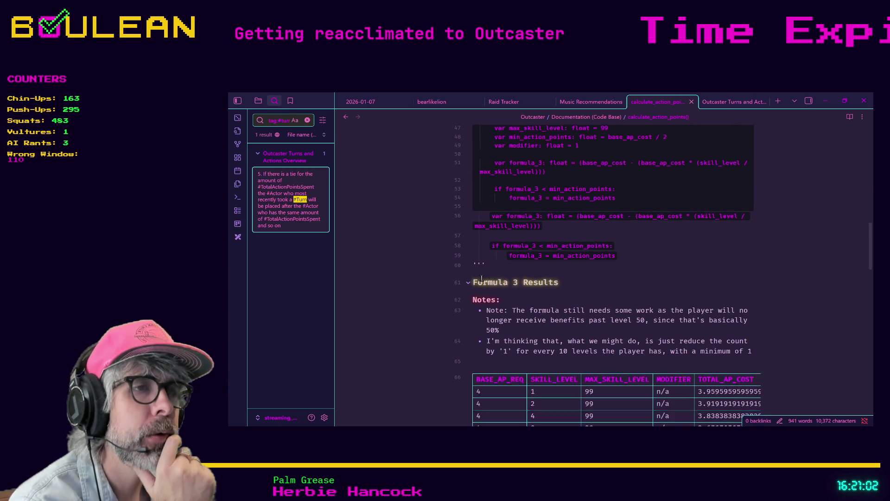
{"action": "scroll", "coordinate": [481, 278], "scroll_direction": "down", "scroll_amount": 8}
{"action": "scroll", "coordinate": [507, 281], "scroll_direction": "down", "scroll_amount": 10}
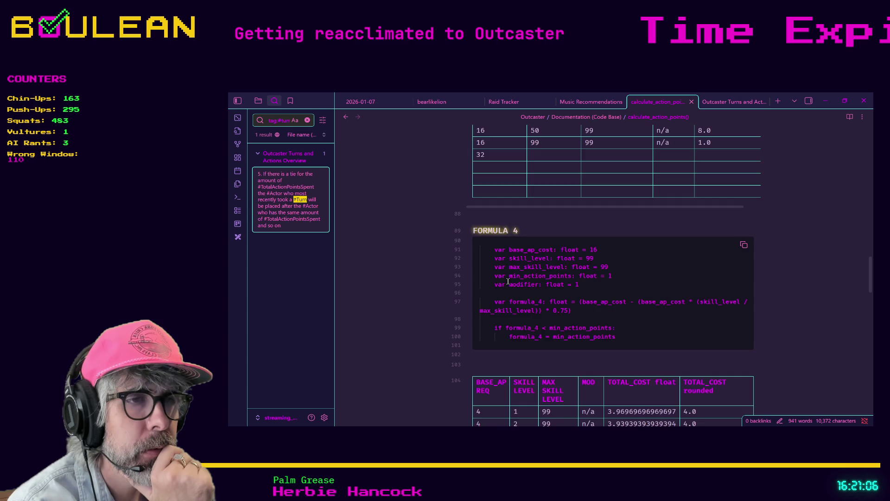
{"action": "scroll", "coordinate": [508, 281], "scroll_direction": "down", "scroll_amount": 8}
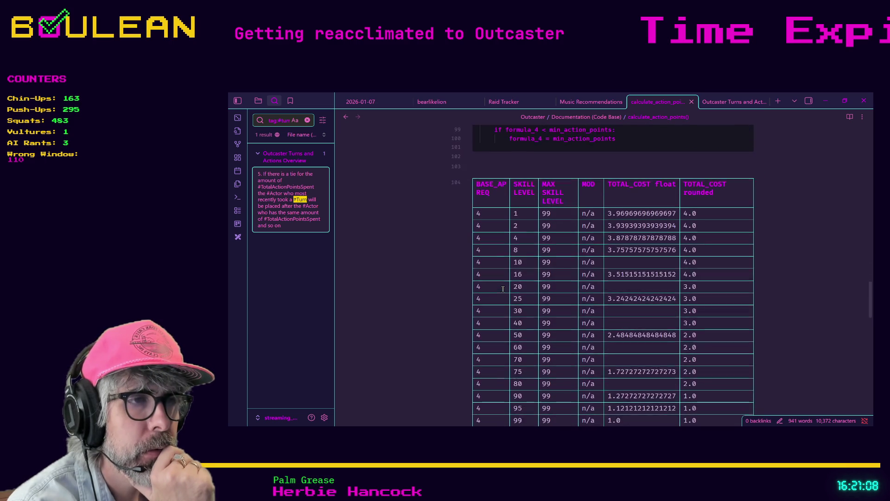
{"action": "scroll", "coordinate": [503, 289], "scroll_direction": "down", "scroll_amount": 20}
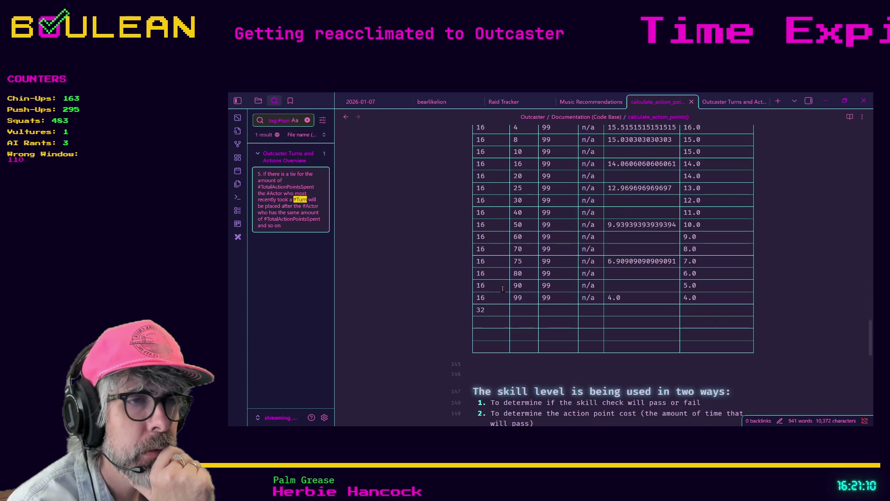
{"action": "scroll", "coordinate": [503, 289], "scroll_direction": "down", "scroll_amount": 2}
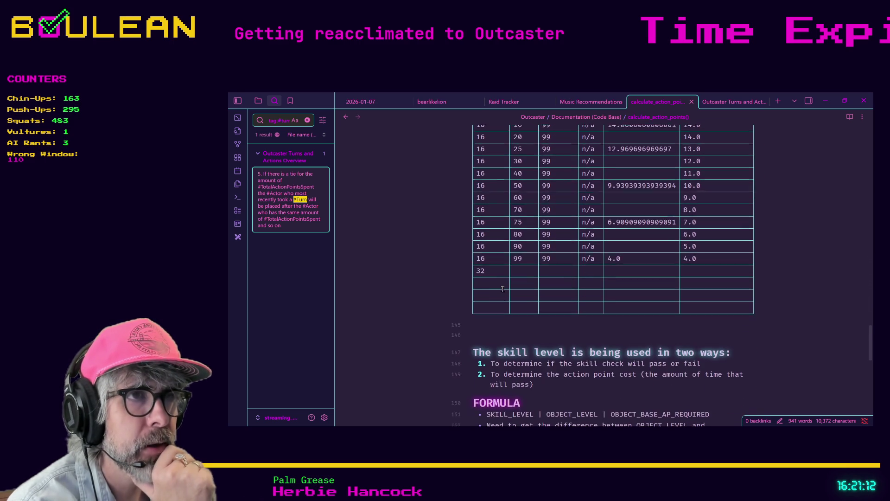
{"action": "scroll", "coordinate": [503, 289], "scroll_direction": "up", "scroll_amount": 9}
{"action": "scroll", "coordinate": [502, 289], "scroll_direction": "up", "scroll_amount": 12}
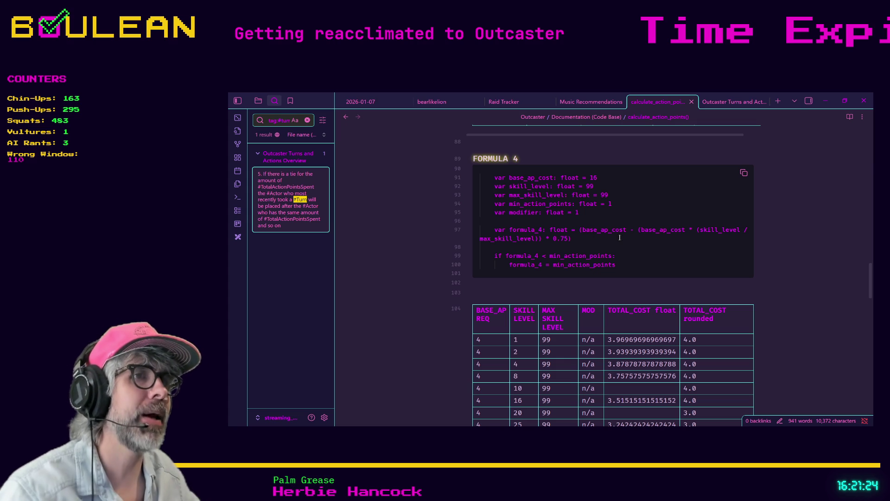
{"action": "scroll", "coordinate": [441, 245], "scroll_direction": "down", "scroll_amount": 1}
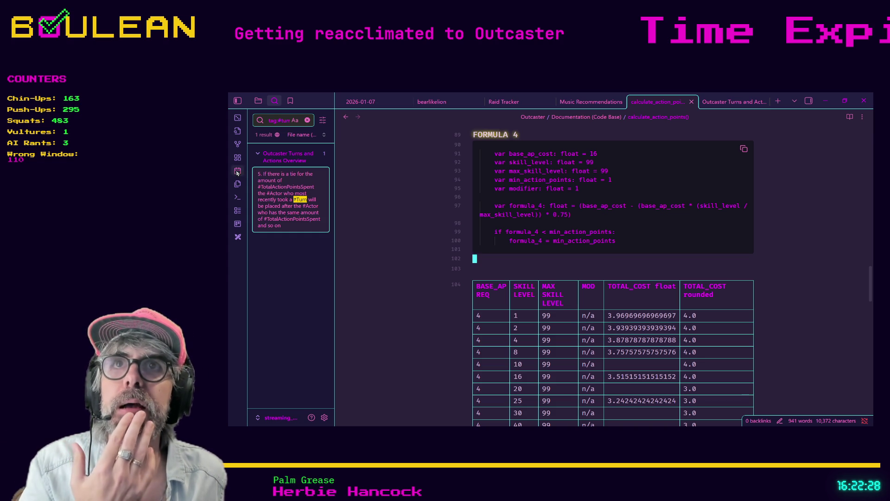
Minimize Obsidian and return to game.gd in the Godot script editor.
{"action": "left_click", "coordinate": [825, 101]}
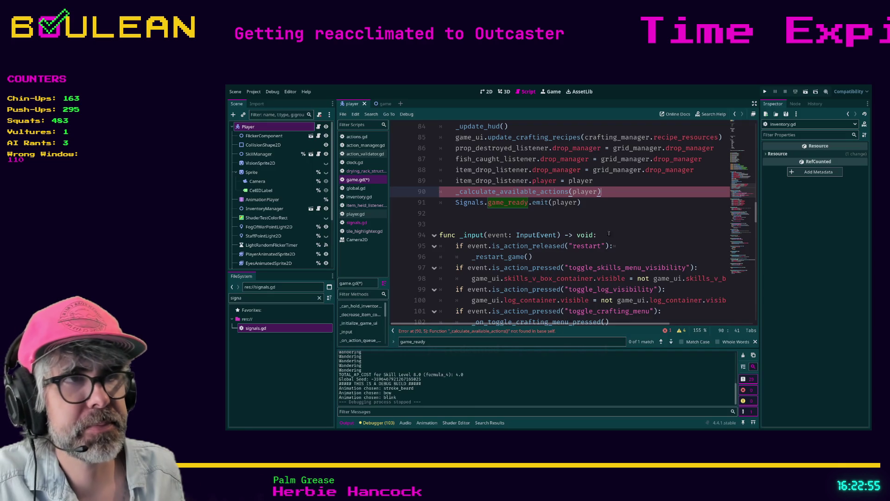
{"action": "left_click", "coordinate": [607, 211]}
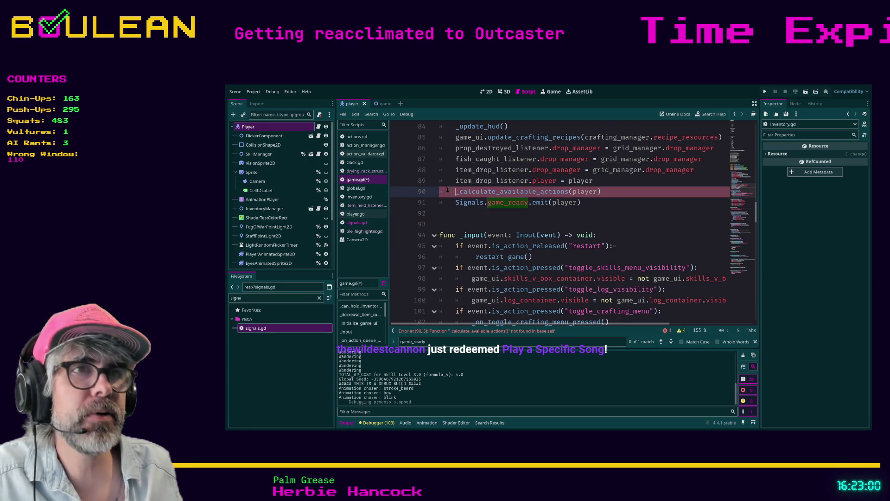
Comment out line 90's _calculate_available_actions(player) call, save game.gd, and run the project with F5.
{"action": "left_click", "coordinate": [447, 190]}
{"action": "key", "text": "ctrl+k"}
{"action": "left_click", "coordinate": [447, 224]}
{"action": "key", "text": "ctrl+s"}
{"action": "key", "text": "F5"}
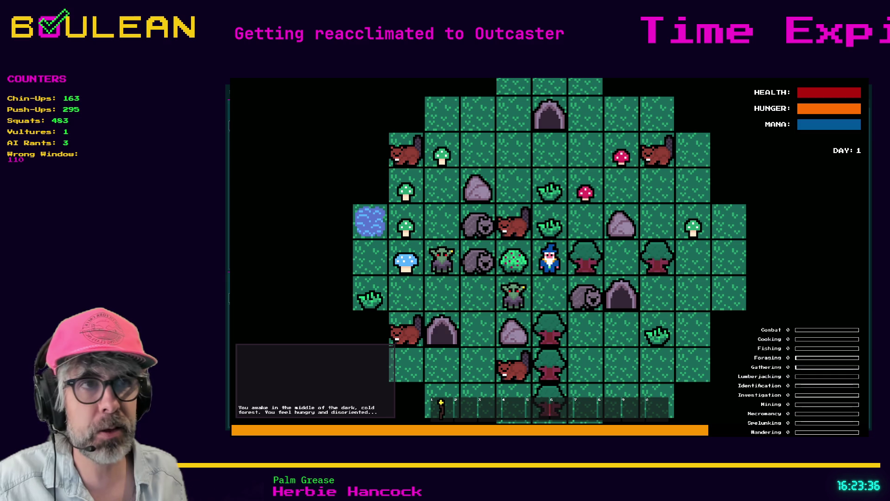
Step the wizard down, craft a Camp Fire placed north of him, then quit the game.
{"action": "left_click", "coordinate": [547, 296]}
{"action": "key", "text": "c"}
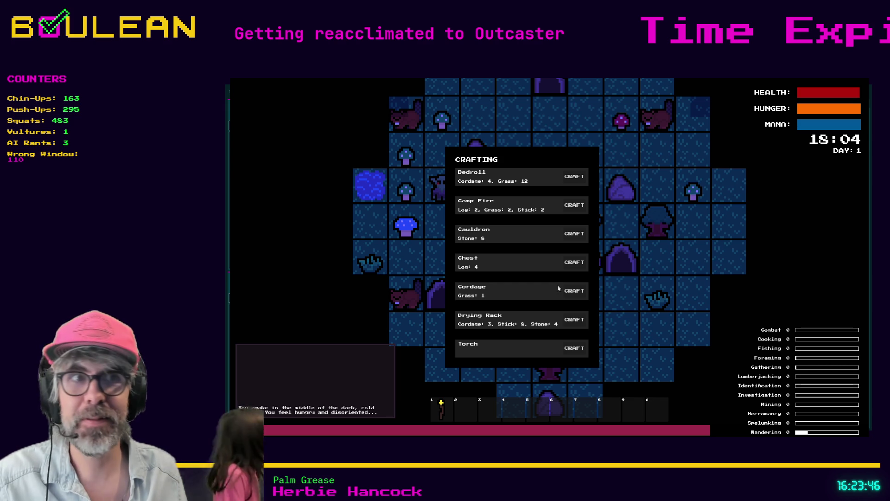
{"action": "left_click", "coordinate": [577, 206]}
{"action": "key", "text": "Escape"}
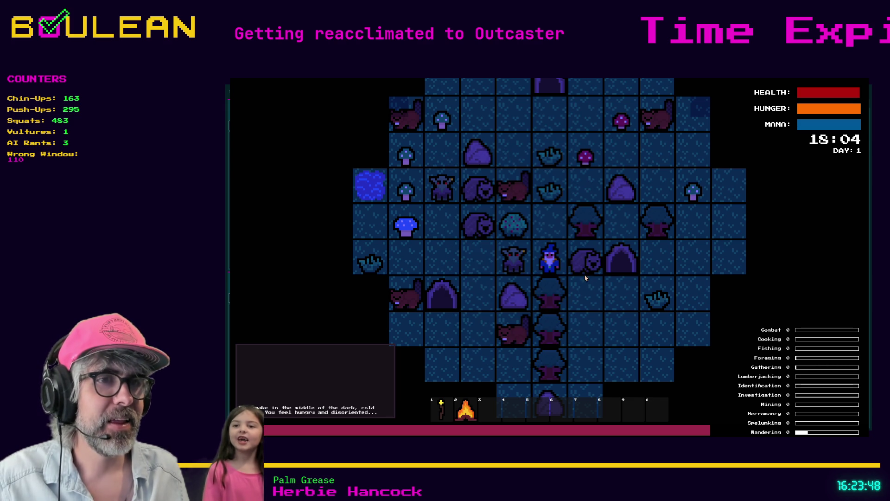
{"action": "key", "text": "2"}
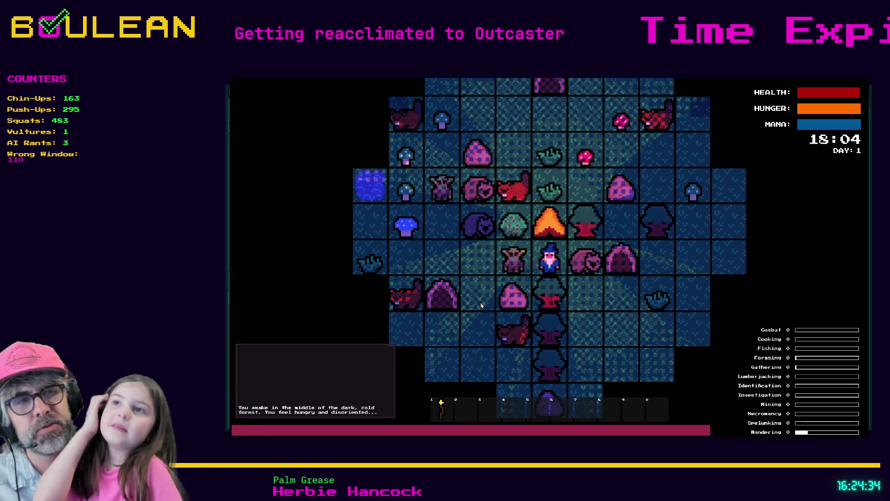
{"action": "key", "text": "alt+F4"}
{"action": "left_click", "coordinate": [595, 260]}
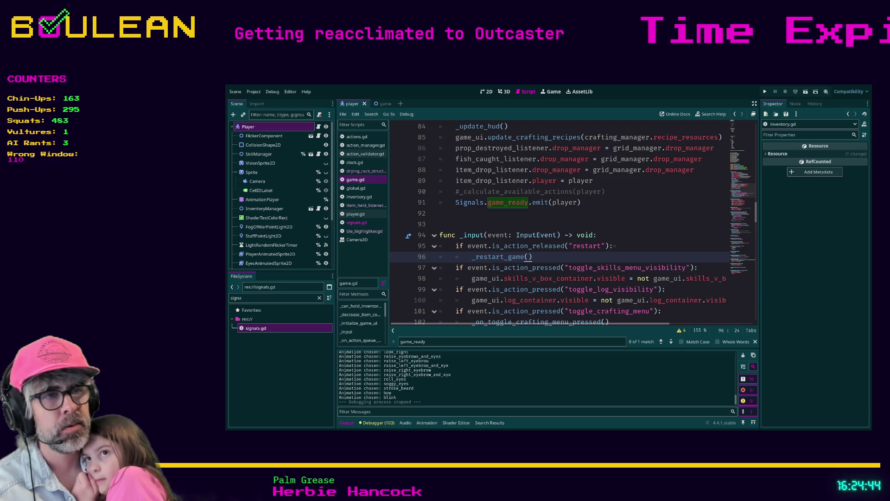
Switch to Brave and open a new blank tab.
{"action": "key", "text": "alt+Tab"}
{"action": "key", "text": "ctrl+t"}
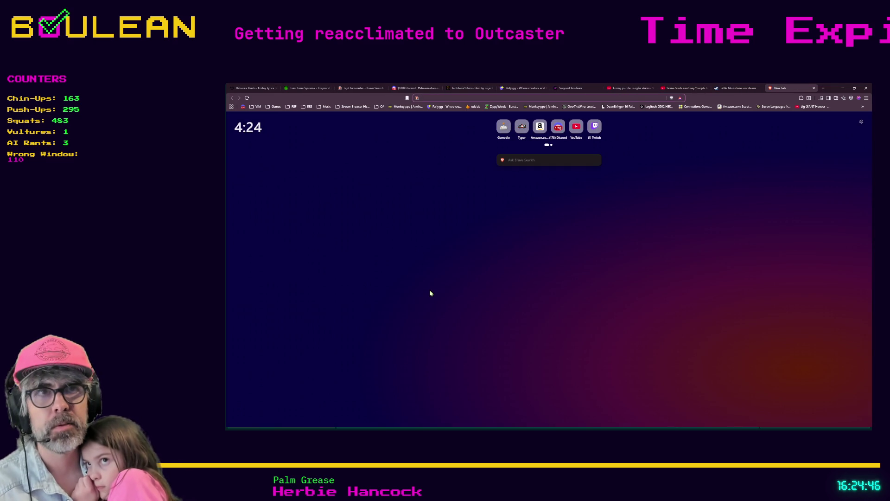
Load the pasted 'Day Night Cycle - Hexery' YouTube Short link and pause the video.
{"action": "key", "text": "ctrl+v"}
{"action": "key", "text": "Return"}
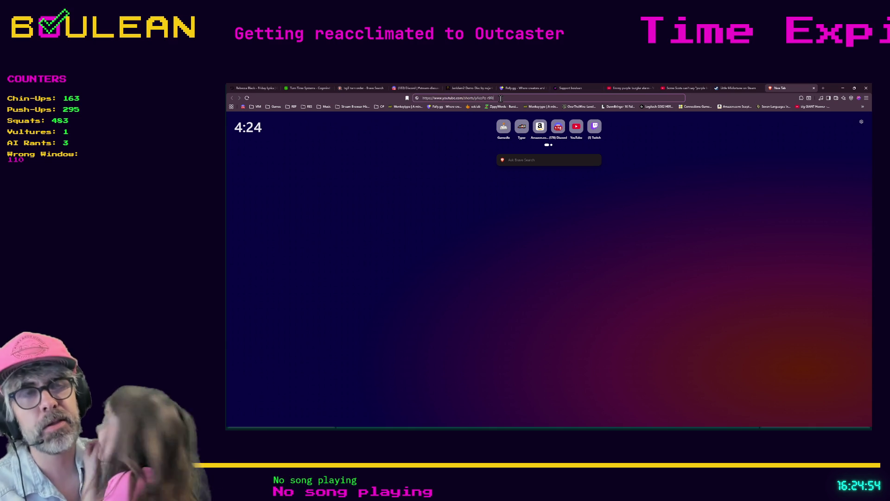
{"action": "key", "text": "Return"}
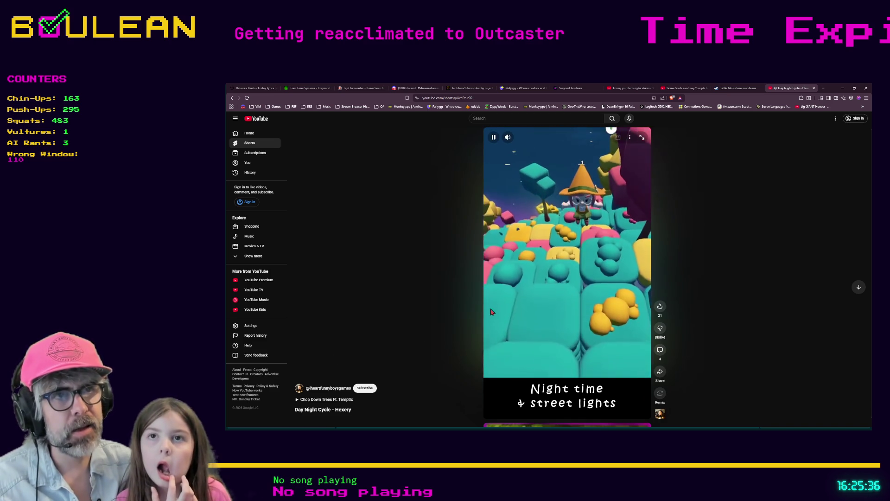
{"action": "left_click", "coordinate": [571, 266]}
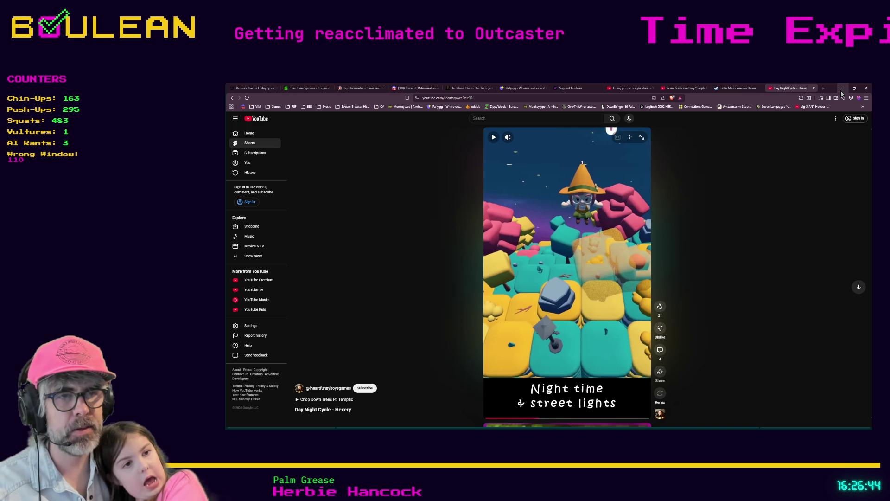
Minimize the browser to bring the Godot editor back into view.
{"action": "left_click", "coordinate": [842, 88]}
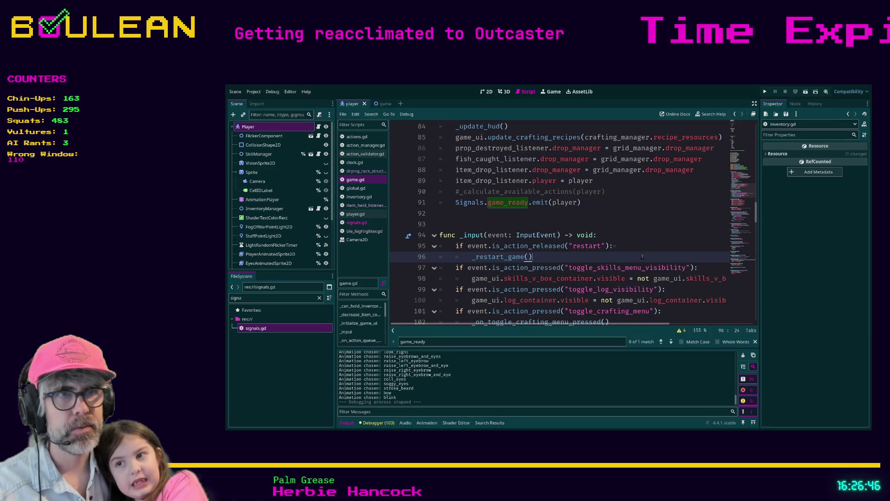
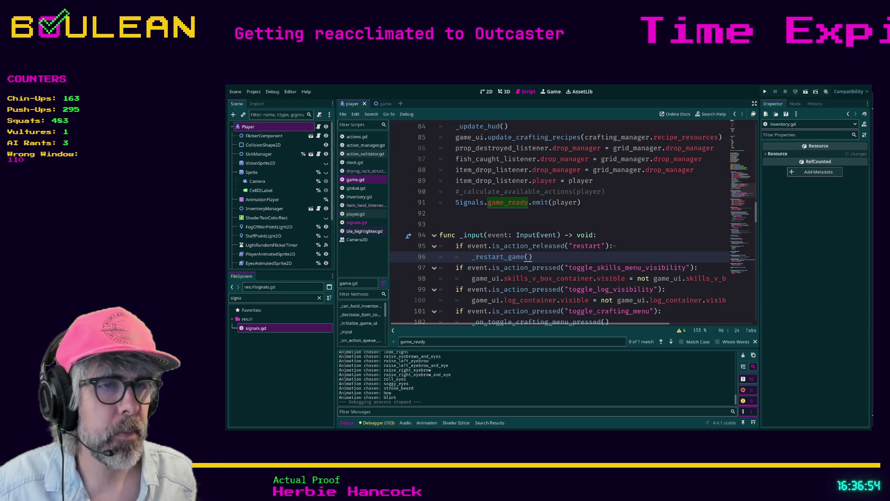
Switch from Godot to Obsidian and bring up the 'Outcaster Turns and Actions Overview' note.
{"action": "key", "text": "alt+Tab"}
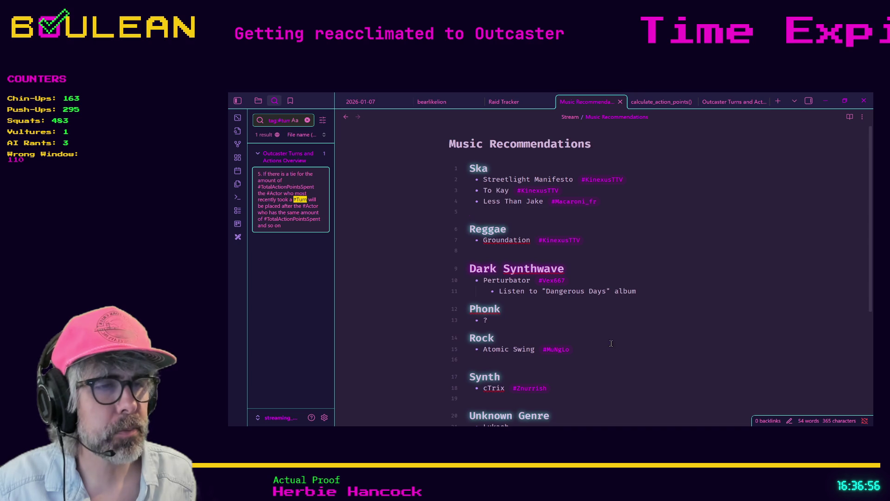
{"action": "scroll", "coordinate": [611, 343], "scroll_direction": "down", "scroll_amount": 3}
{"action": "scroll", "coordinate": [626, 330], "scroll_direction": "up", "scroll_amount": 3}
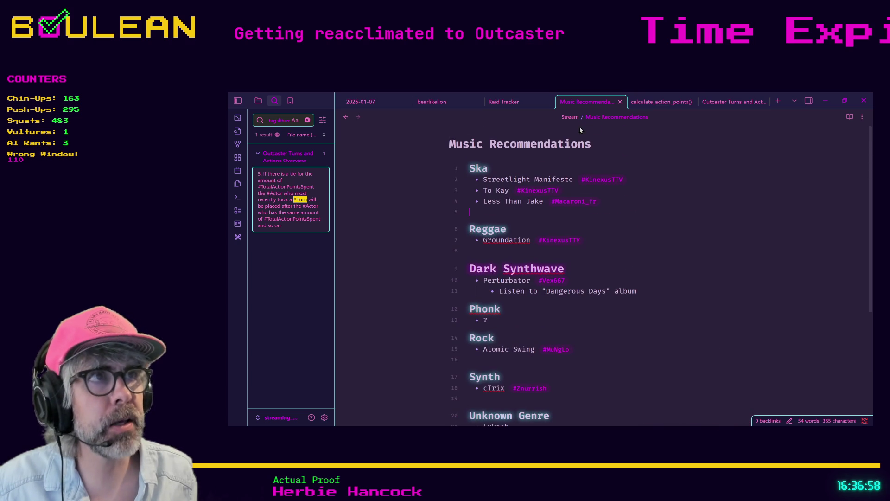
{"action": "left_click", "coordinate": [661, 102]}
{"action": "left_click", "coordinate": [725, 102]}
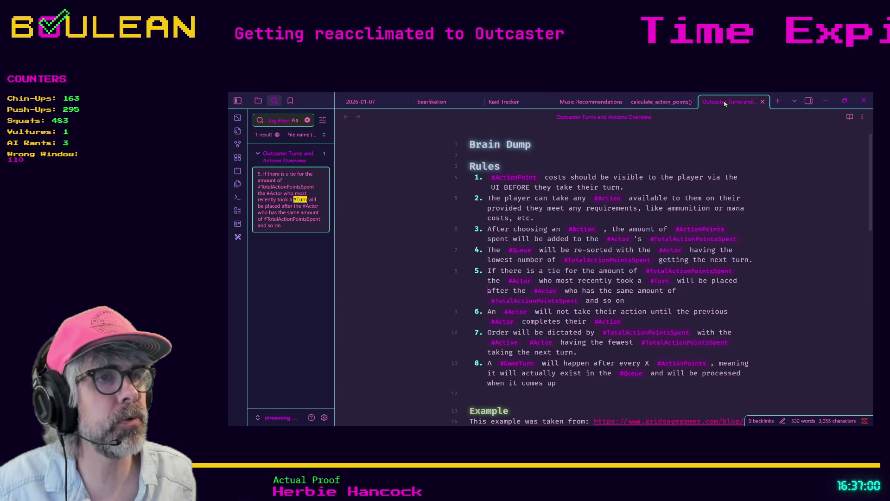
{"action": "scroll", "coordinate": [500, 274], "scroll_direction": "down", "scroll_amount": 5}
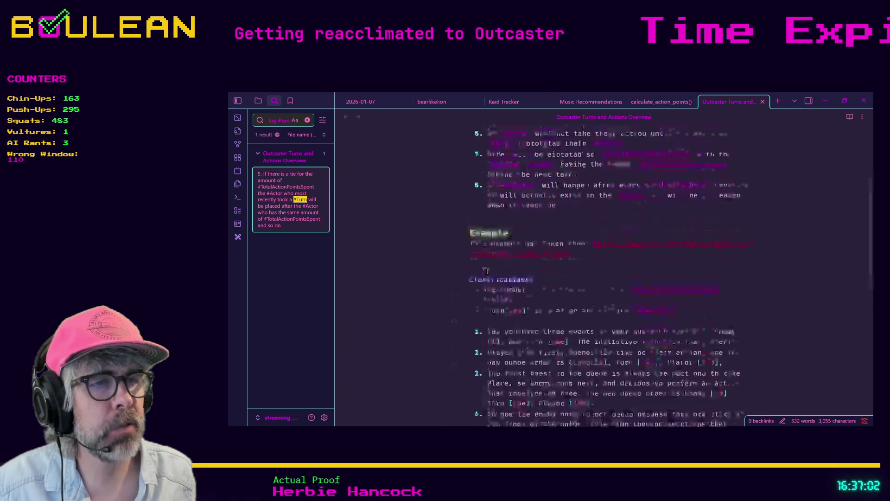
{"action": "scroll", "coordinate": [487, 271], "scroll_direction": "down", "scroll_amount": 1}
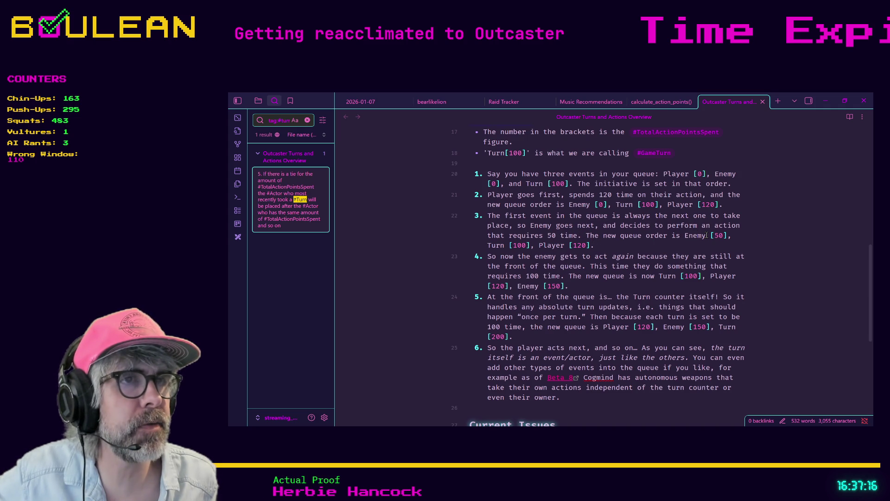
{"action": "mouse_move", "coordinate": [706, 236]}
{"action": "left_mouse_down"}
{"action": "mouse_move", "coordinate": [697, 236]}
{"action": "mouse_move", "coordinate": [724, 236]}
{"action": "mouse_move", "coordinate": [714, 235]}
{"action": "left_mouse_up"}
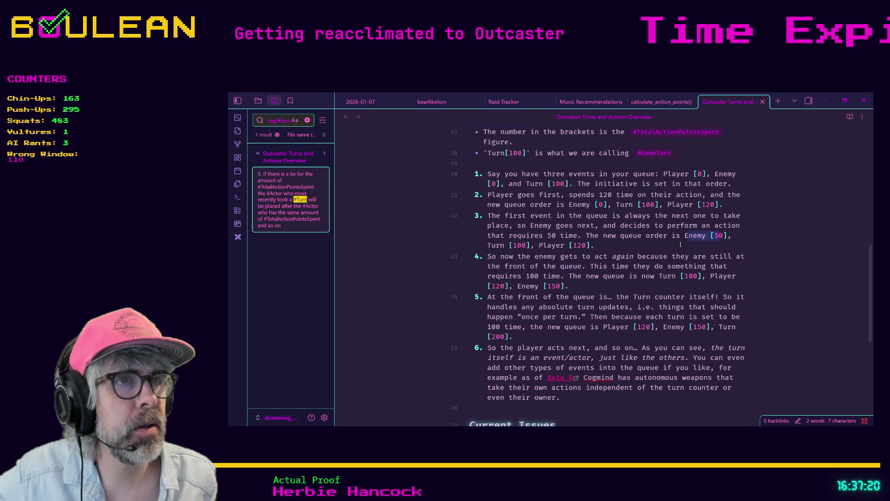
{"action": "left_click_drag", "start_coordinate": [488, 245], "coordinate": [523, 245]}
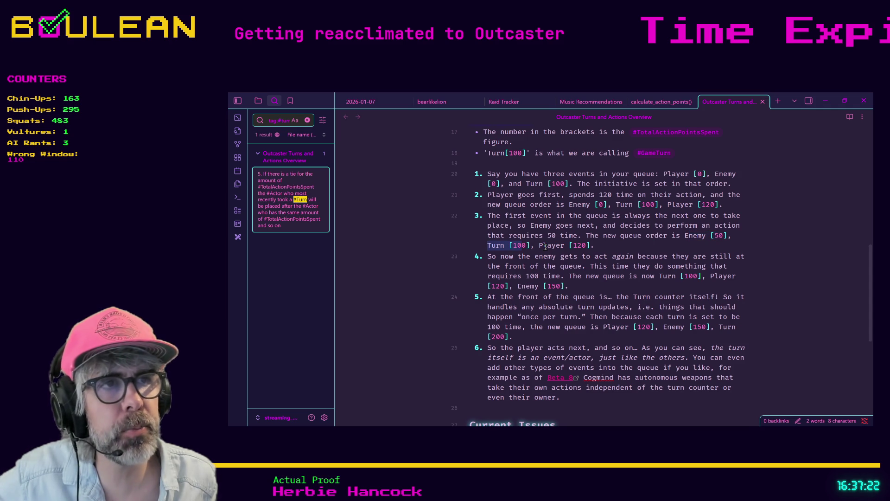